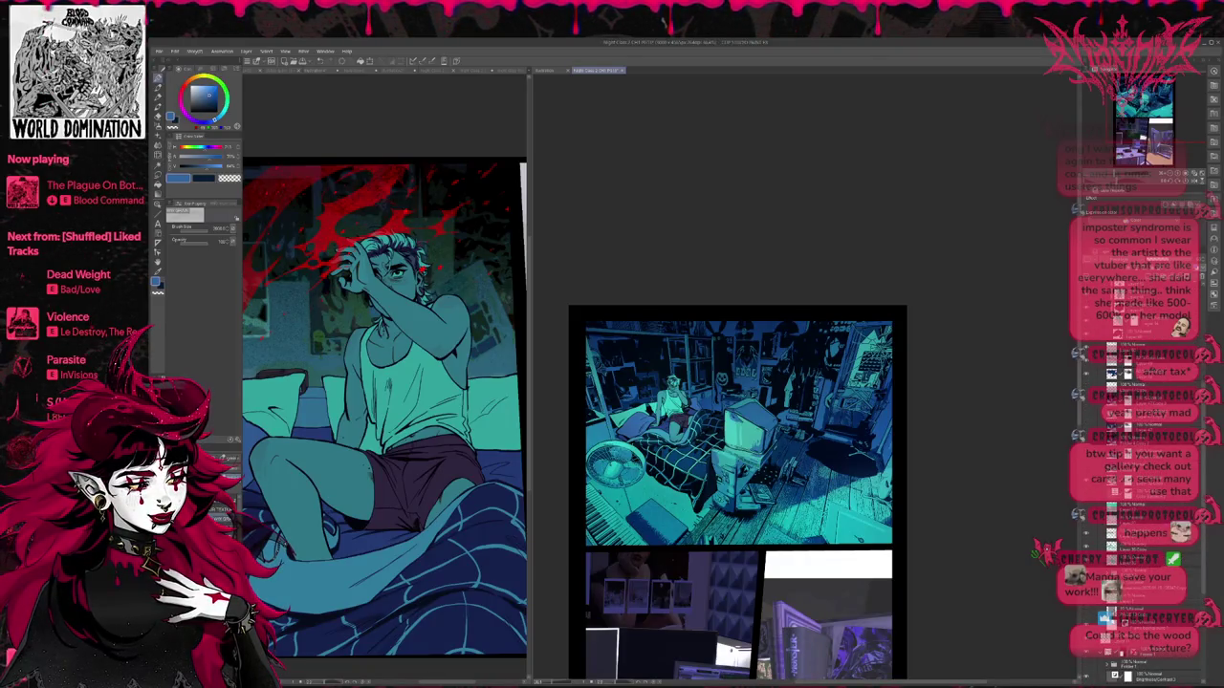
Step: Select the lower layers of the room panel in the Layer panel
scroll(1138, 478, up, 2)
scroll(1138, 478, up, 2)
scroll(1137, 478, up, 2)
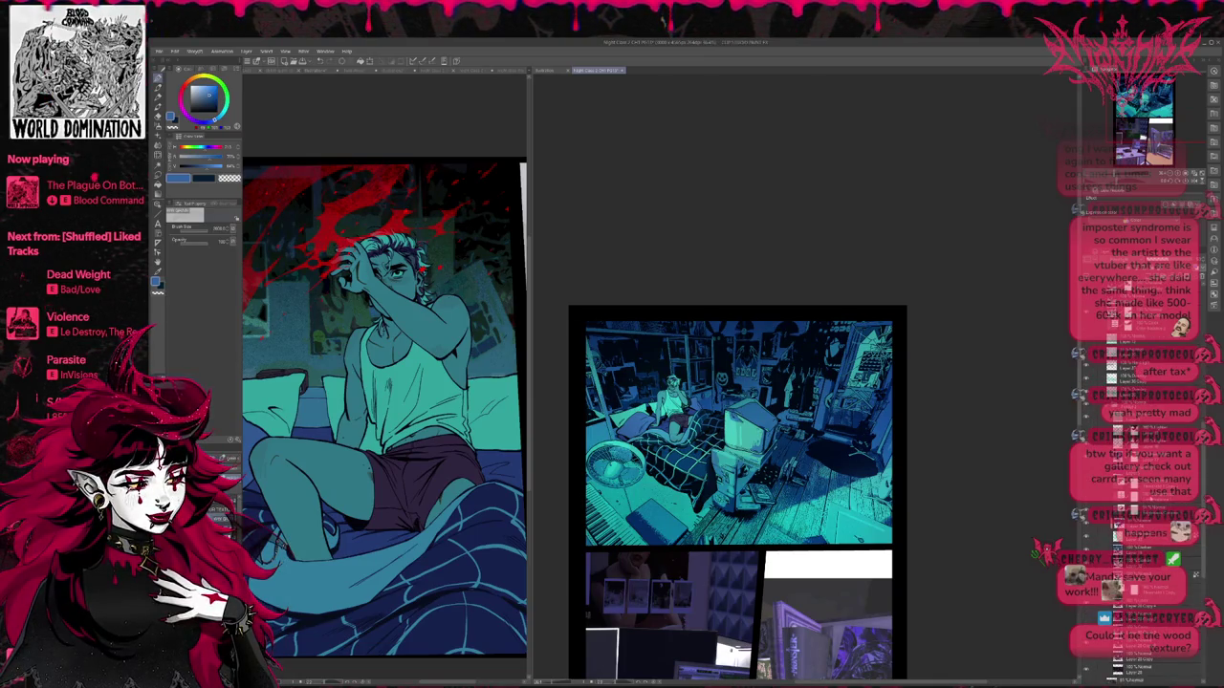
click(1147, 496)
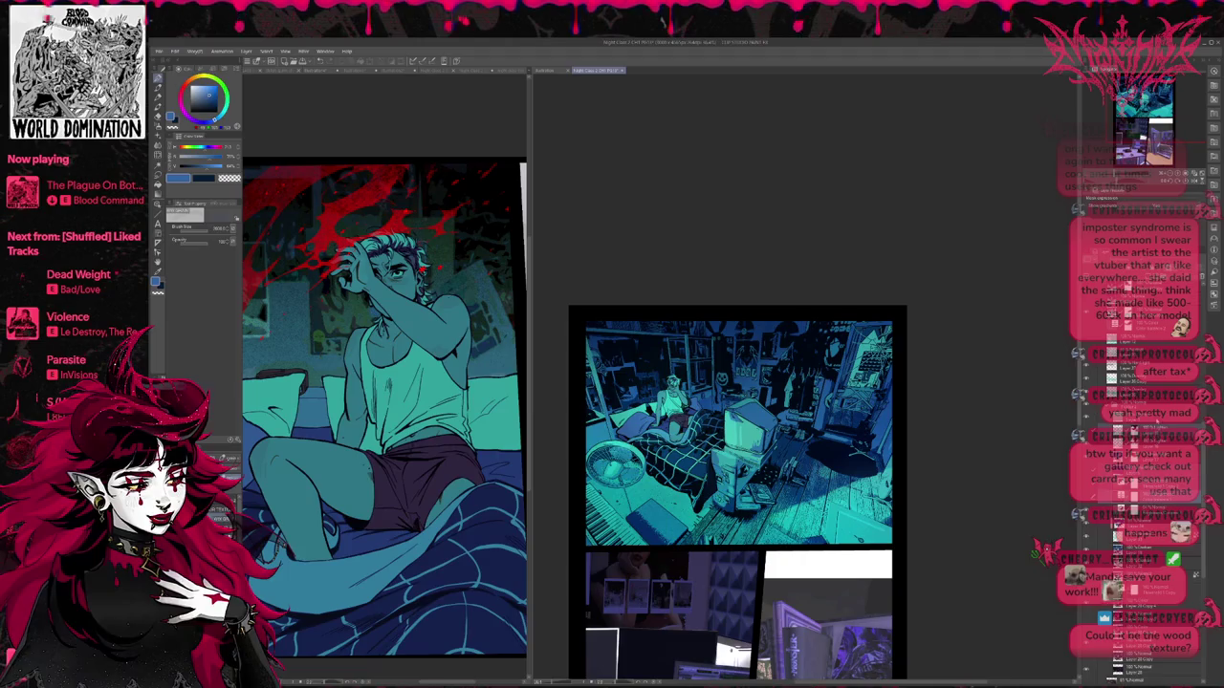
scroll(1153, 504, down, 3)
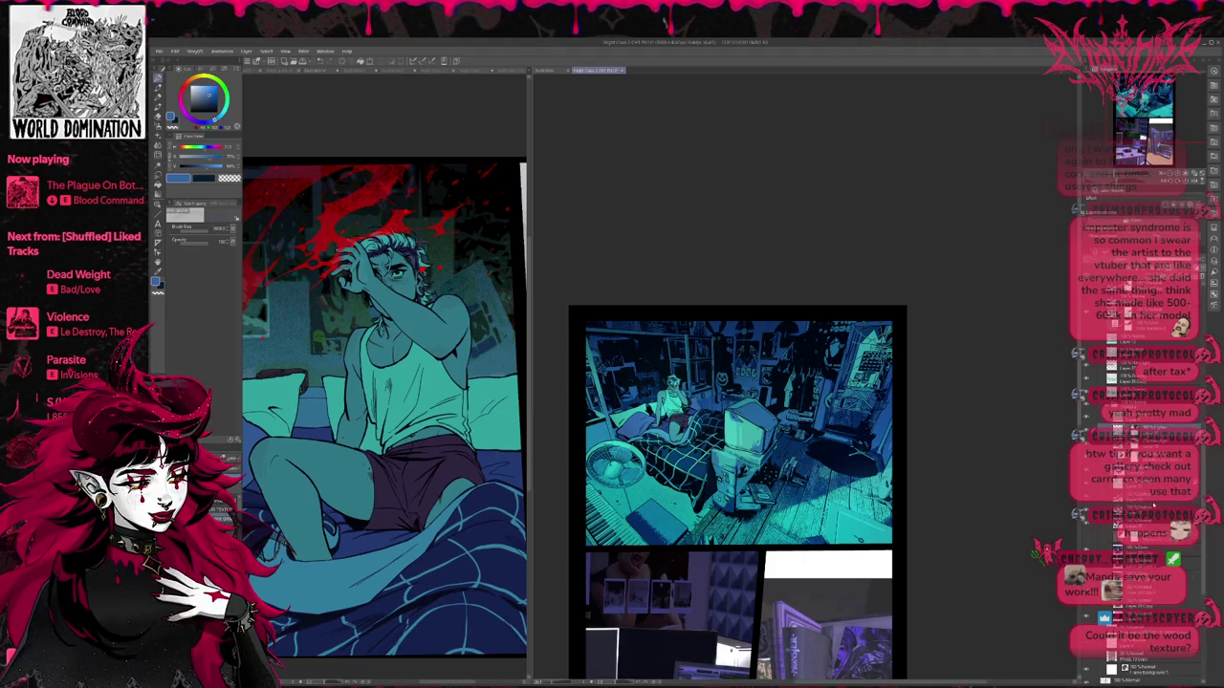
click(1147, 512)
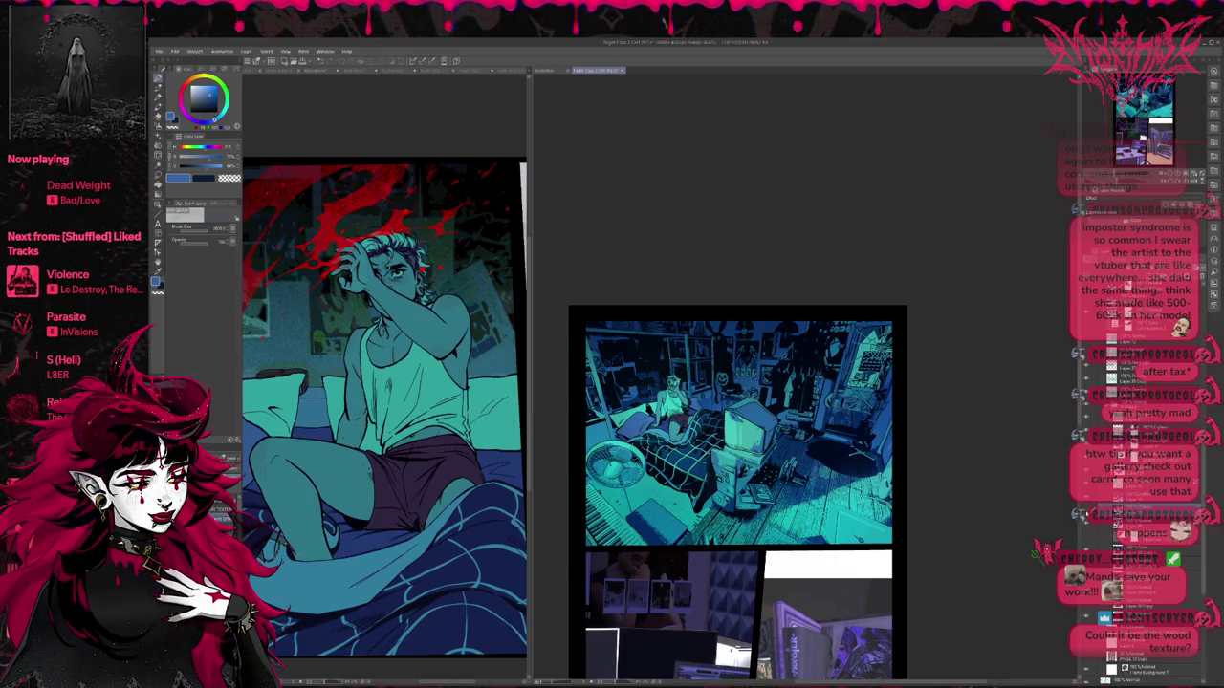
Step: Compare the room panel with and without its teal lighting, using layer visibility and undo/redo
click(1084, 516)
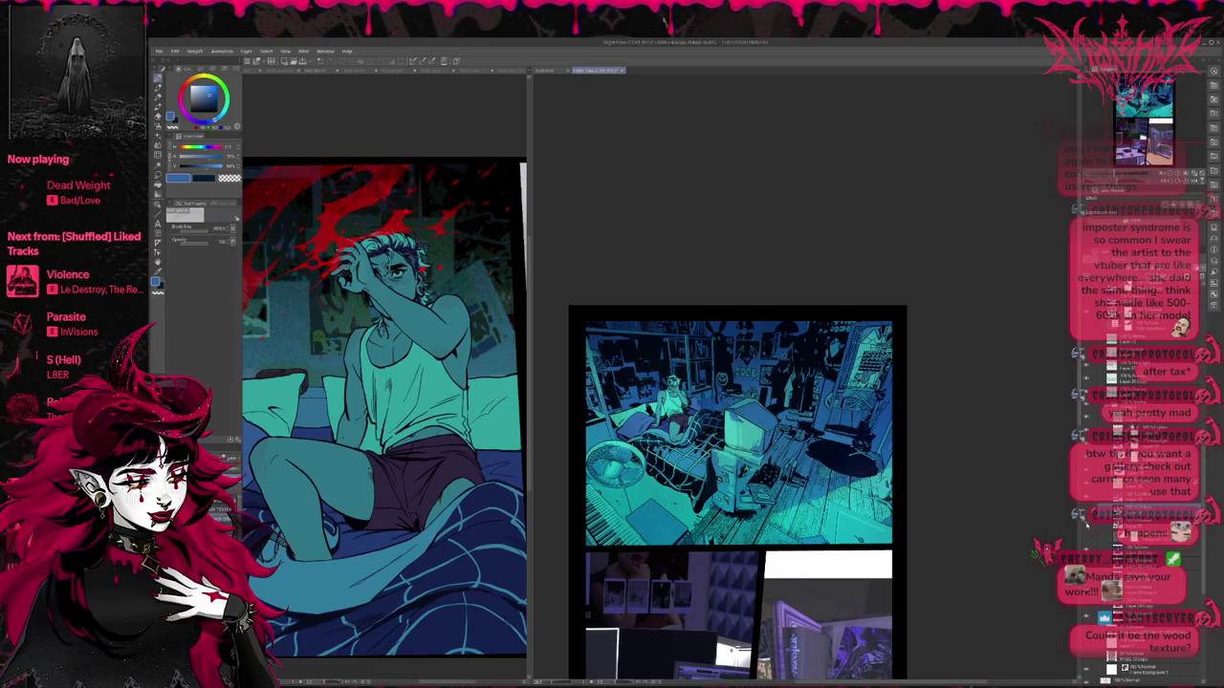
click(1084, 517)
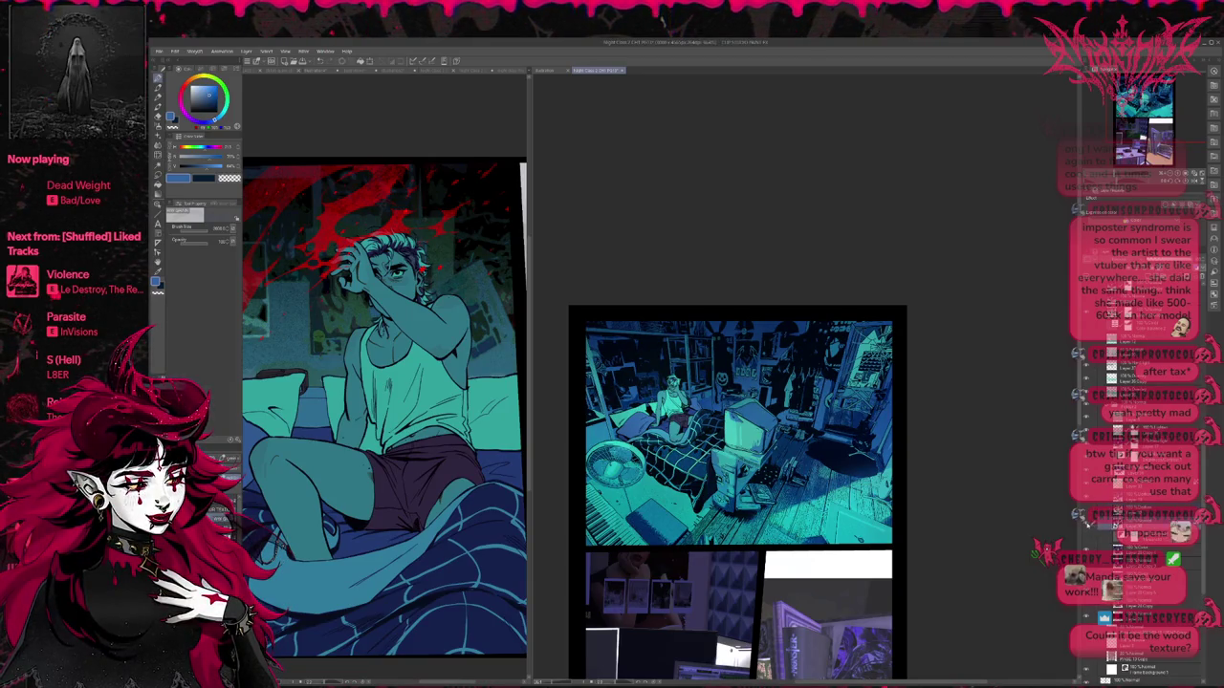
click(1087, 521)
click(1090, 518)
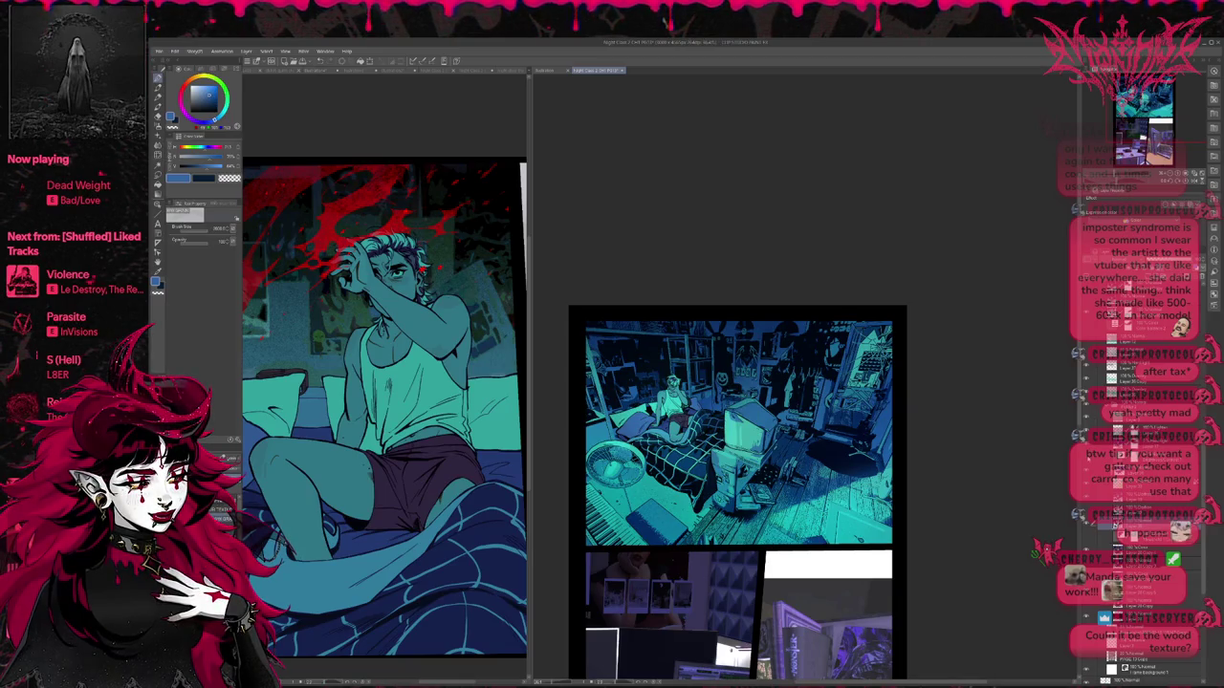
key(ctrl+z)
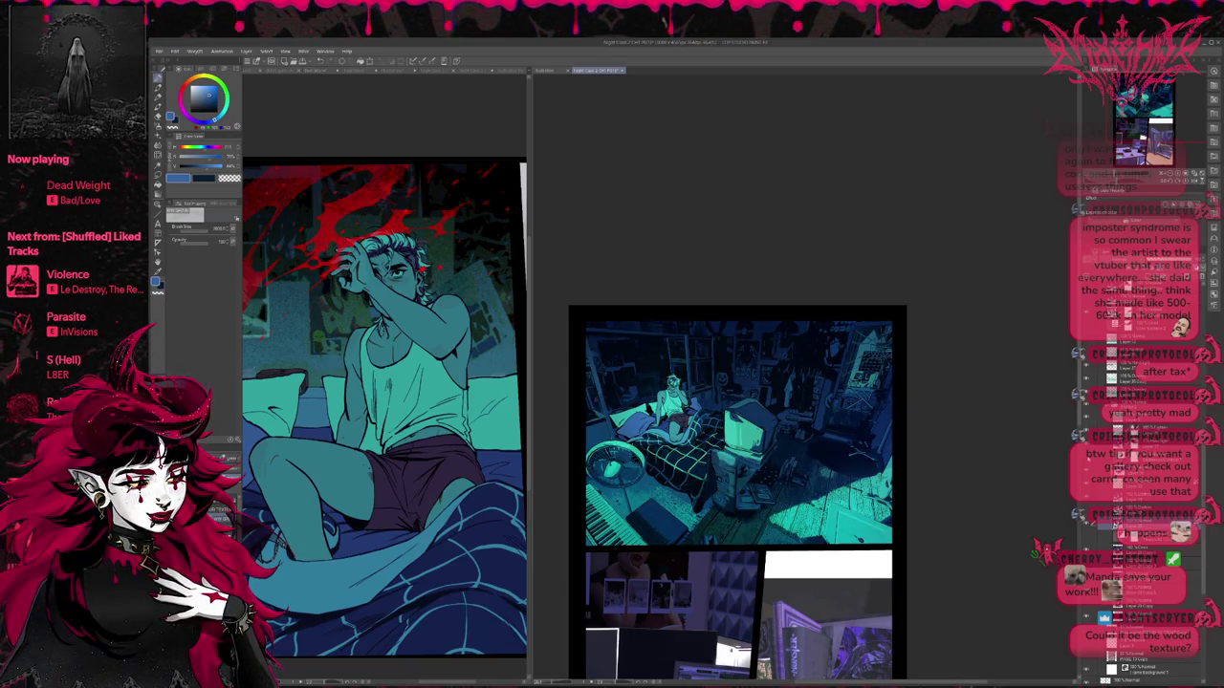
key(ctrl+y)
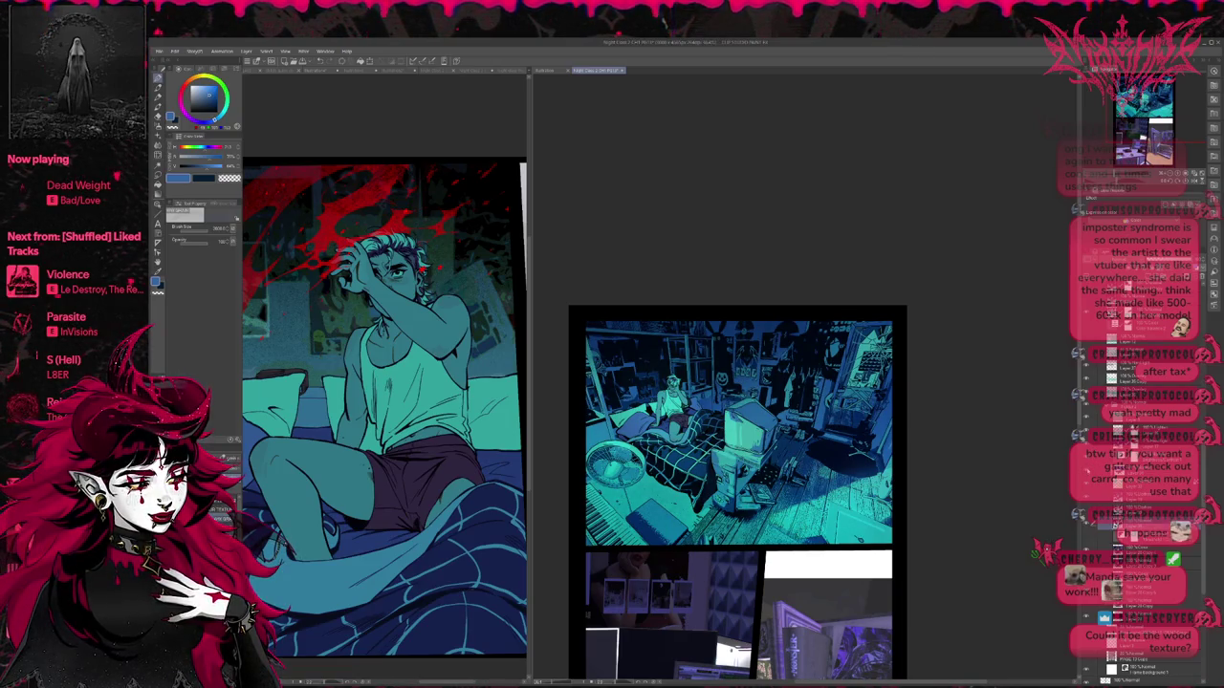
key(ctrl+y)
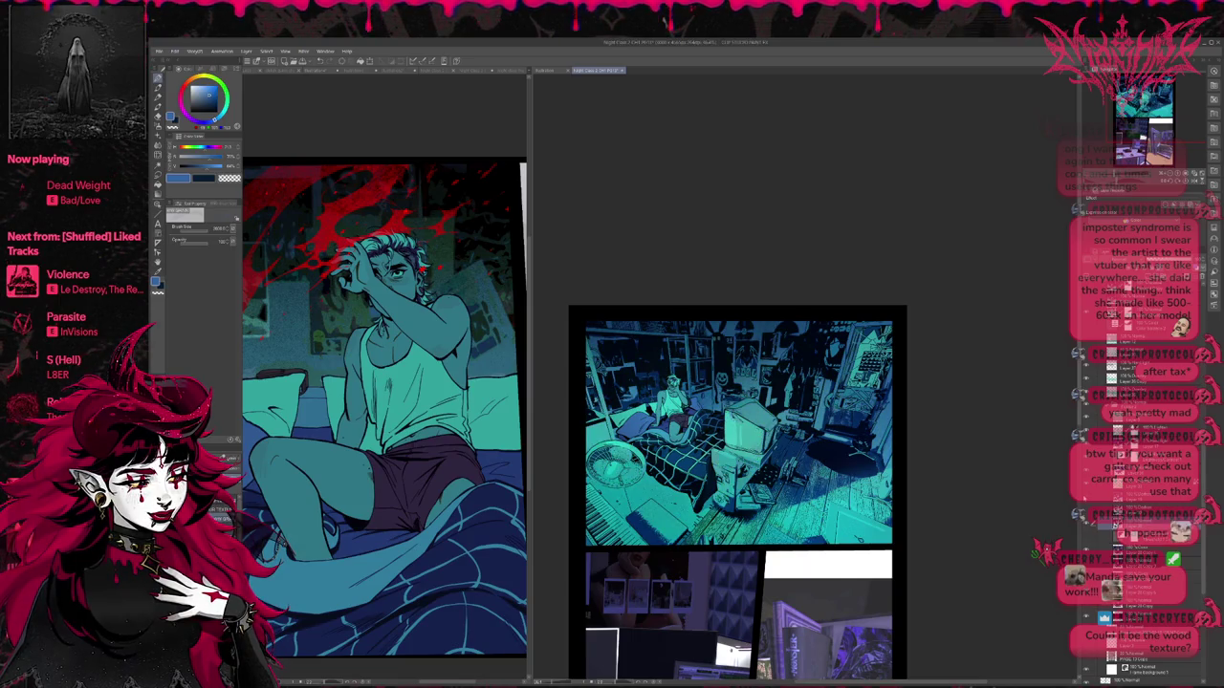
key(ctrl+z)
Step: Toggle the upper lighting layers on and off to compare the room panel's brightness
scroll(1138, 430, up, 2)
click(1085, 380)
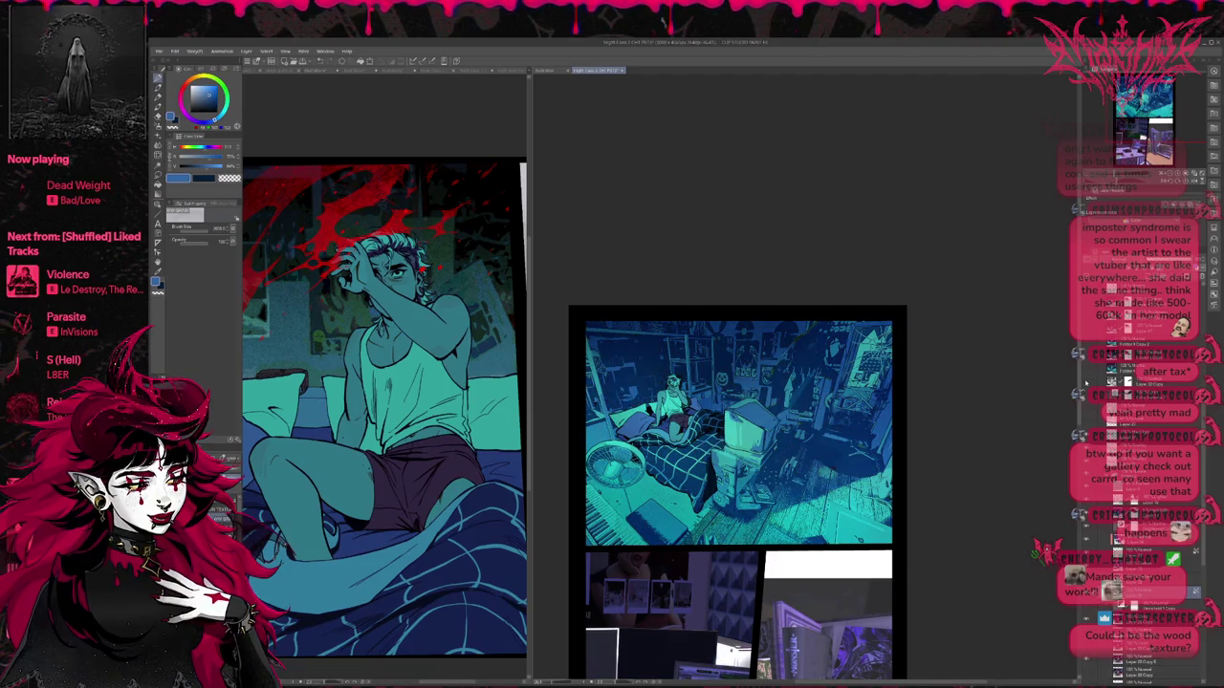
click(1085, 380)
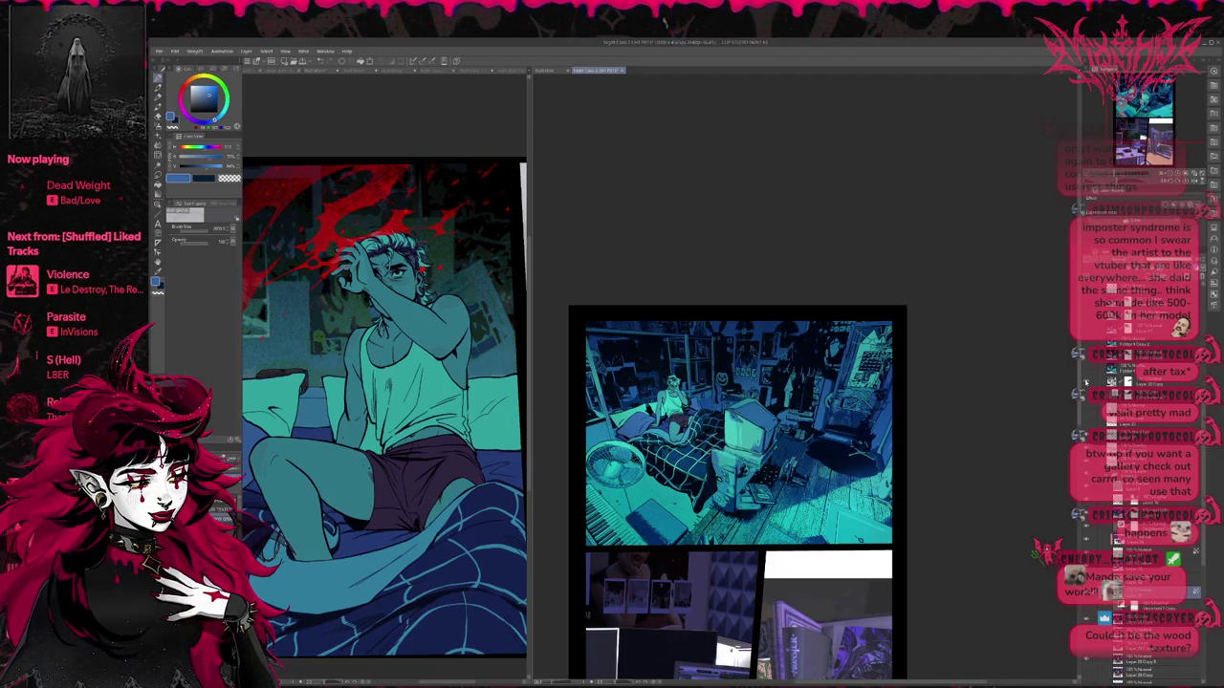
click(1090, 381)
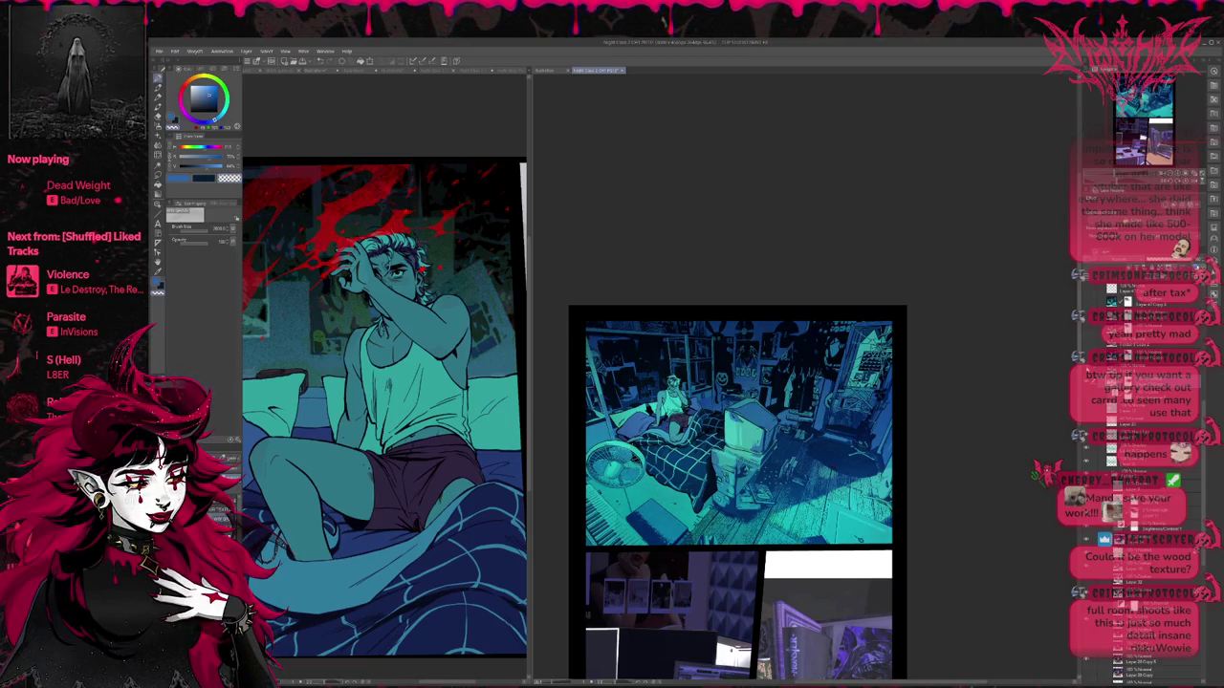
click(1086, 339)
click(1086, 339)
click(1086, 339)
click(1086, 334)
click(1087, 328)
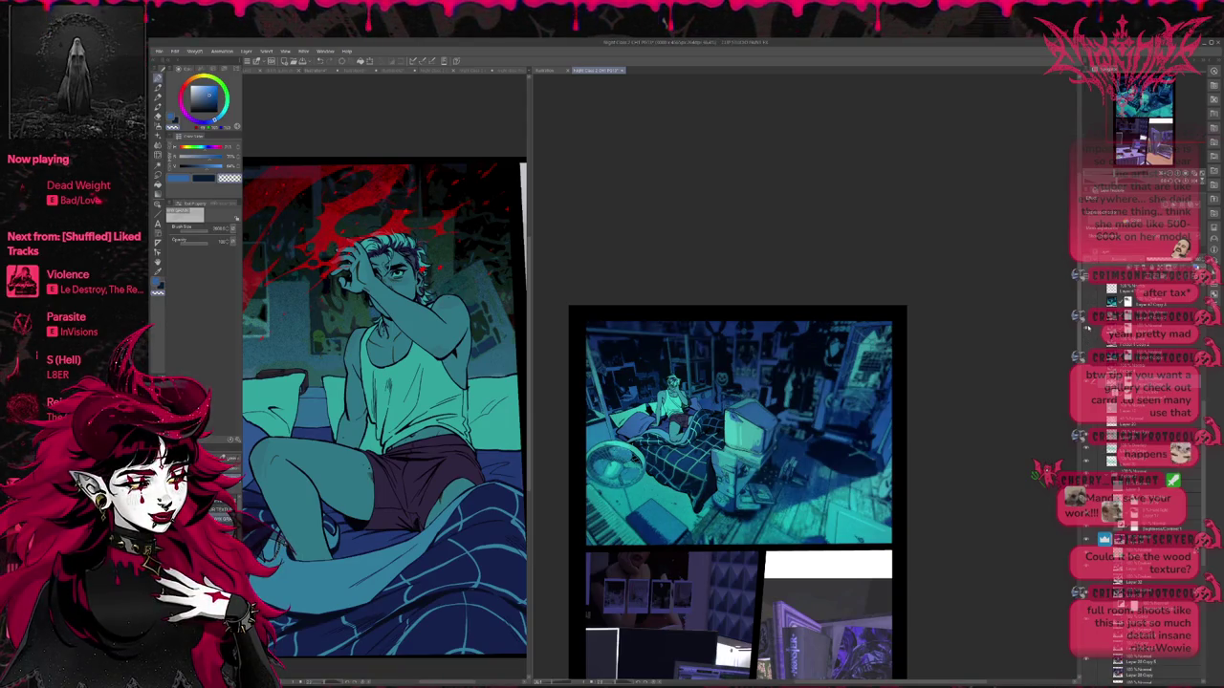
click(1087, 328)
Step: Show and hide the halftone texture layer over the room panel, then select it
click(1086, 316)
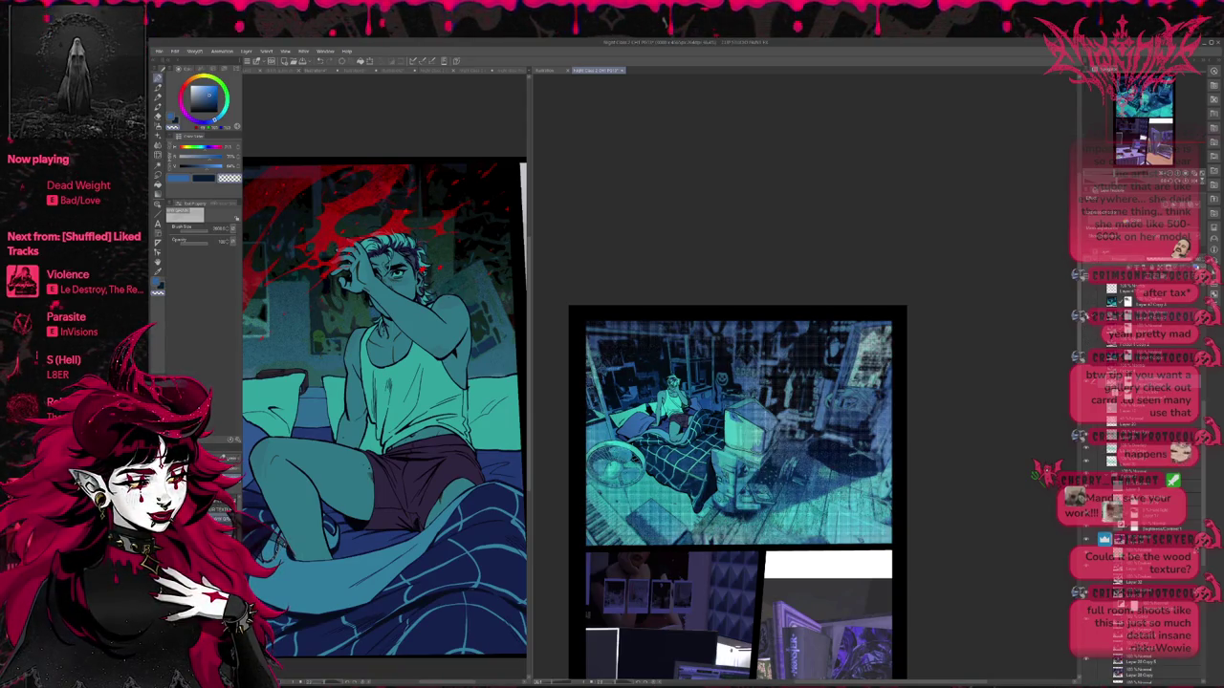
click(1086, 311)
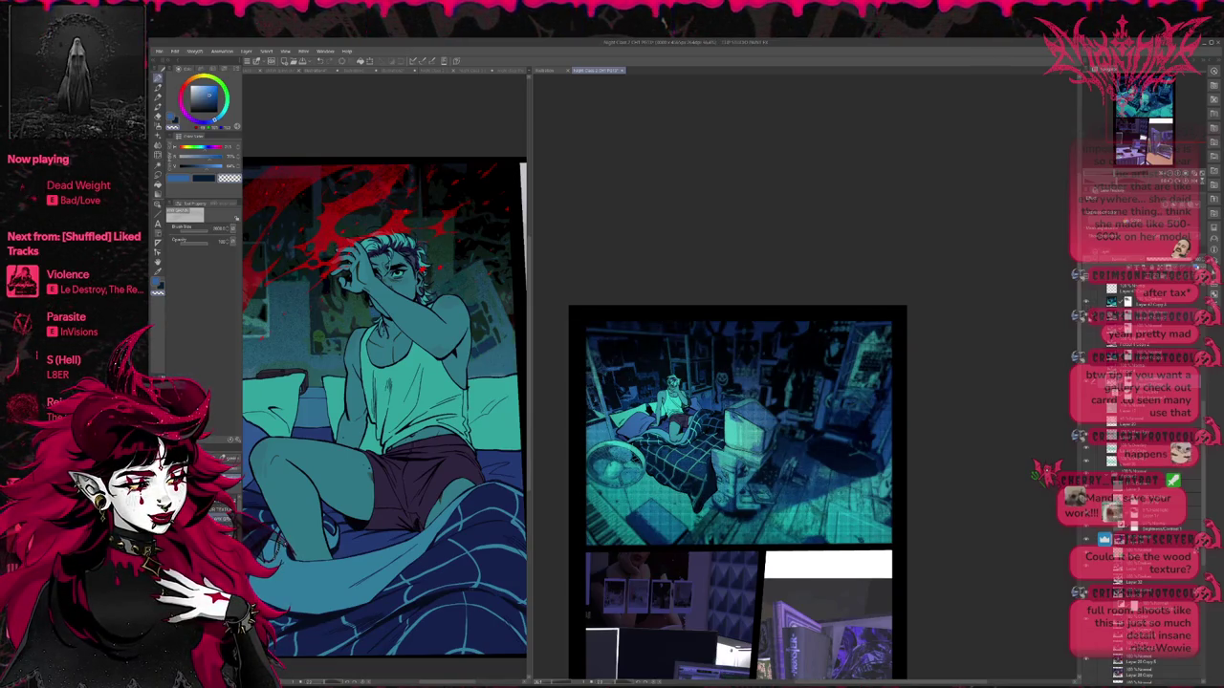
click(1086, 317)
click(1086, 317)
click(1086, 314)
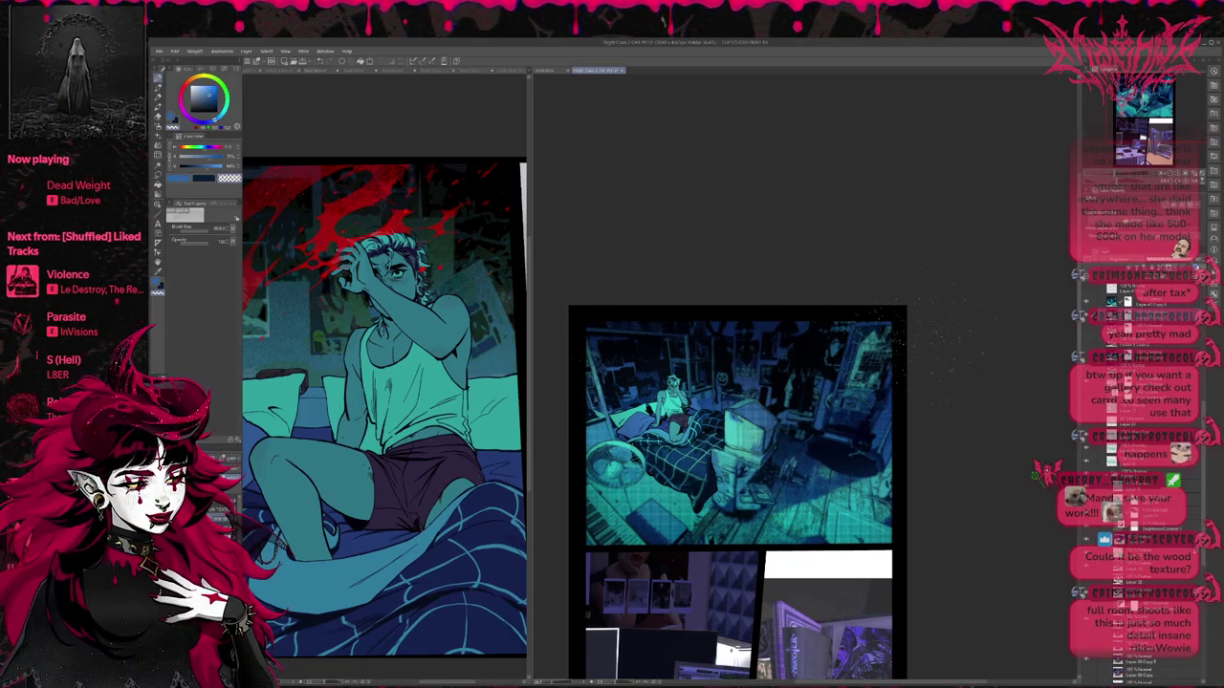
click(1086, 316)
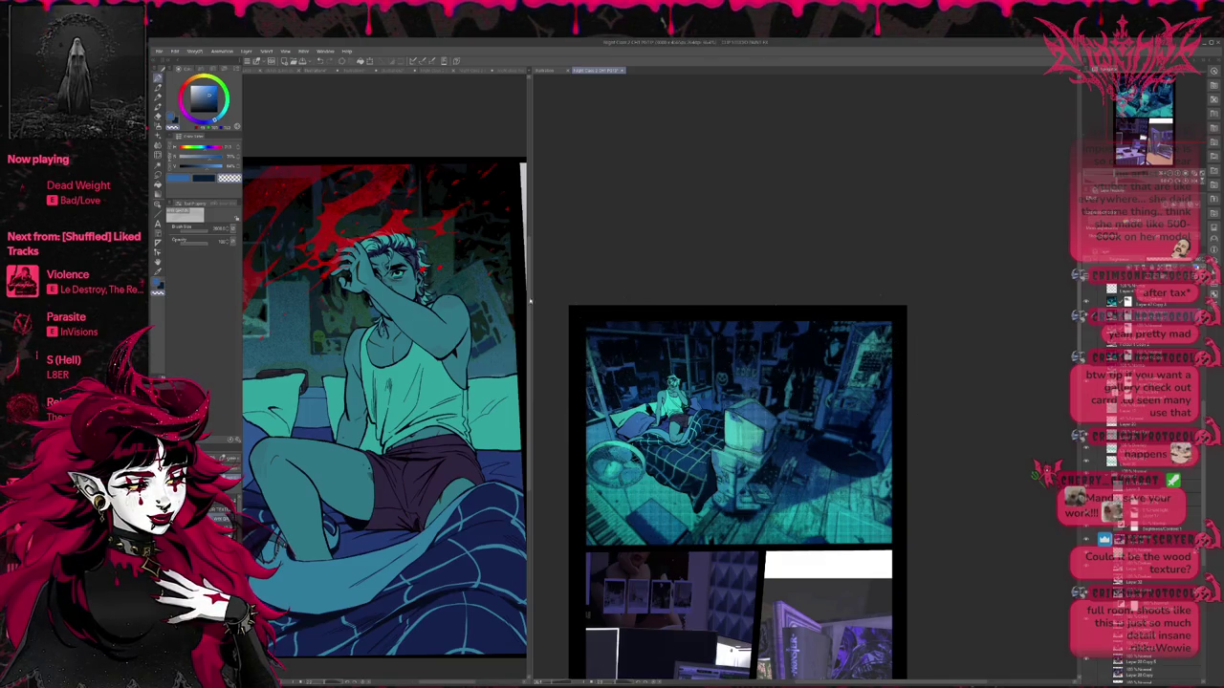
Step: Switch painting tool and compare brighter and darker bed versions with undo/redo, keeping the brighter bed
click(159, 125)
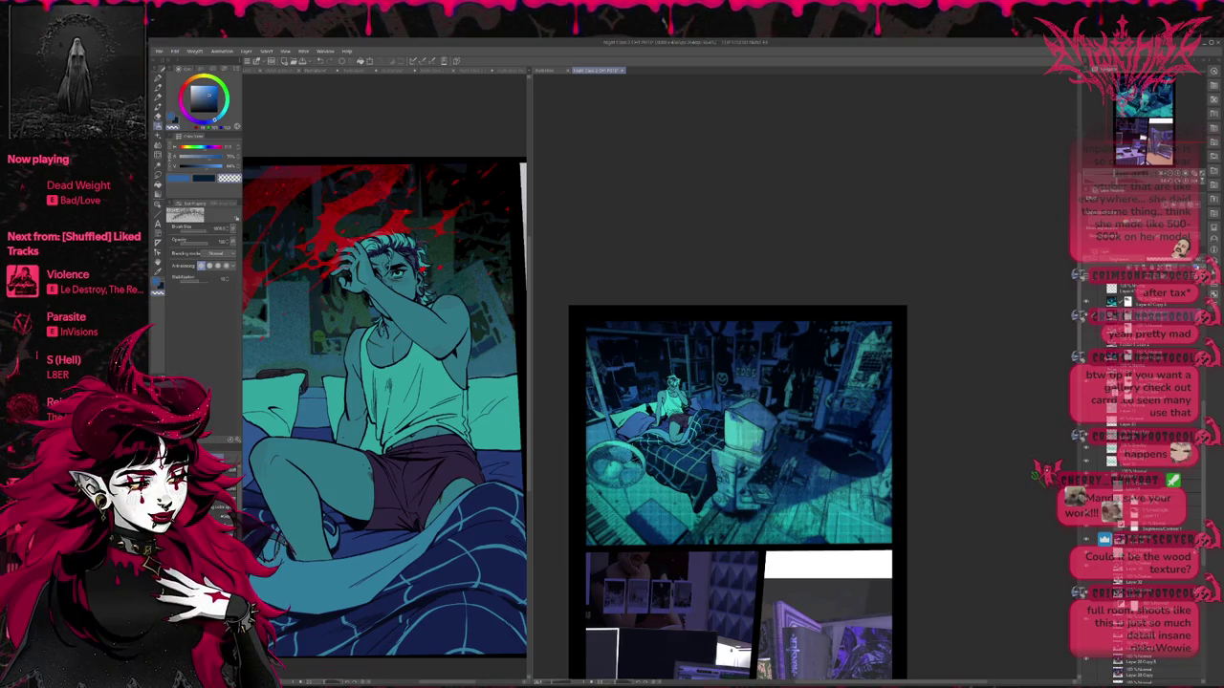
key(ctrl+z)
key(ctrl+y)
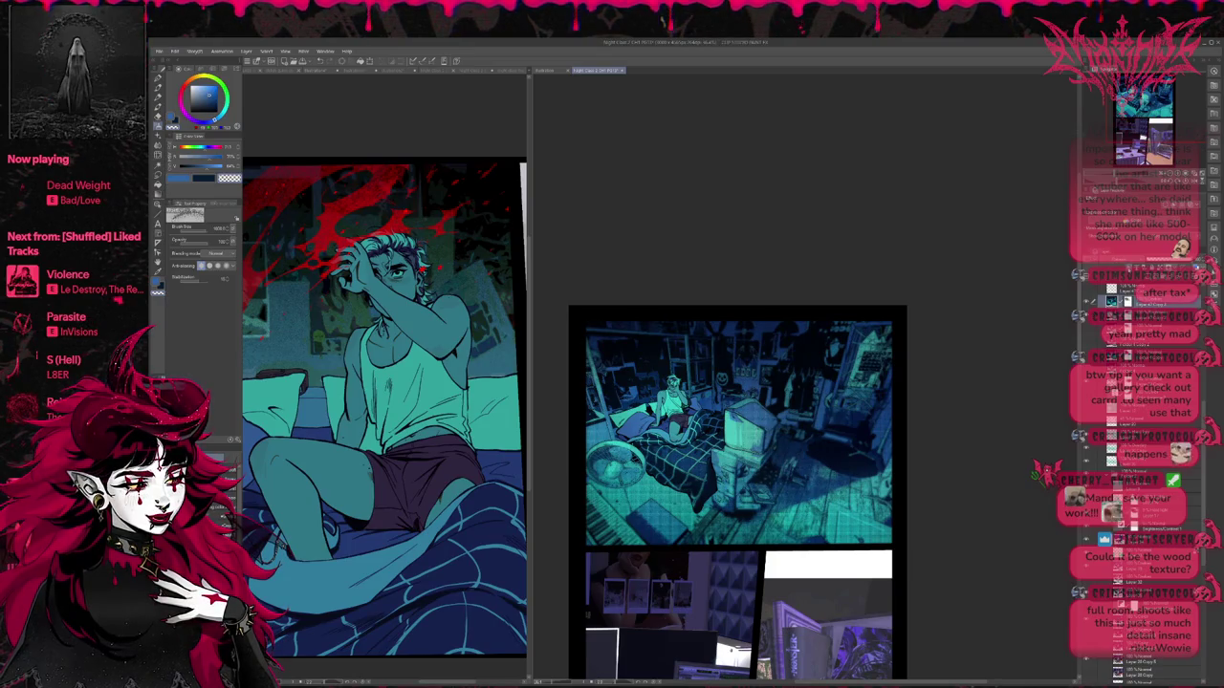
key(ctrl+z)
key(ctrl+y)
key(ctrl+z)
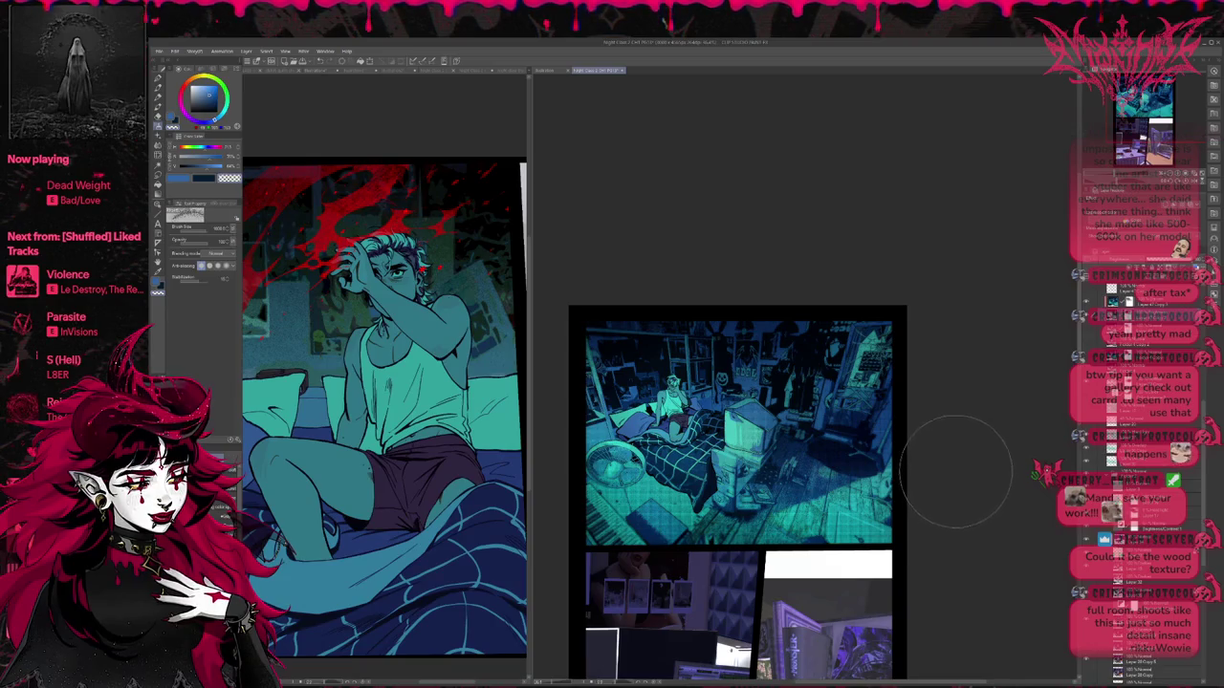
Step: Zoom in, sample the floor's teal and repaint the floor around the box lighter
scroll(861, 452, up, 1)
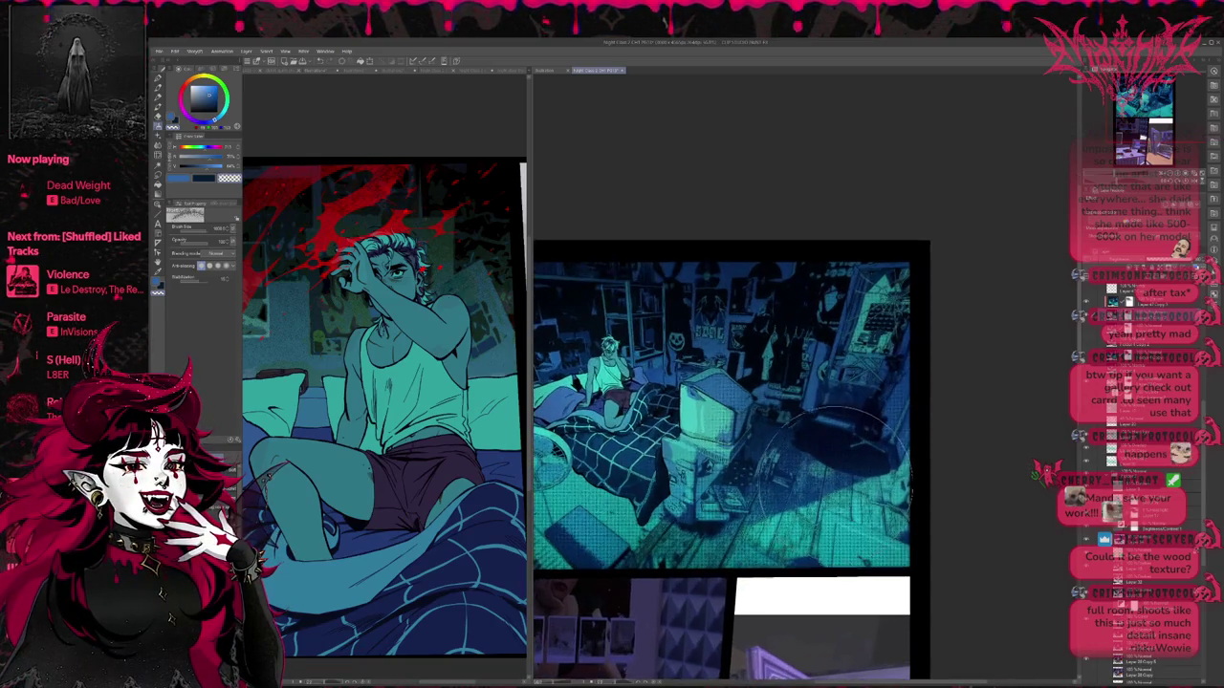
scroll(836, 449, up, 1)
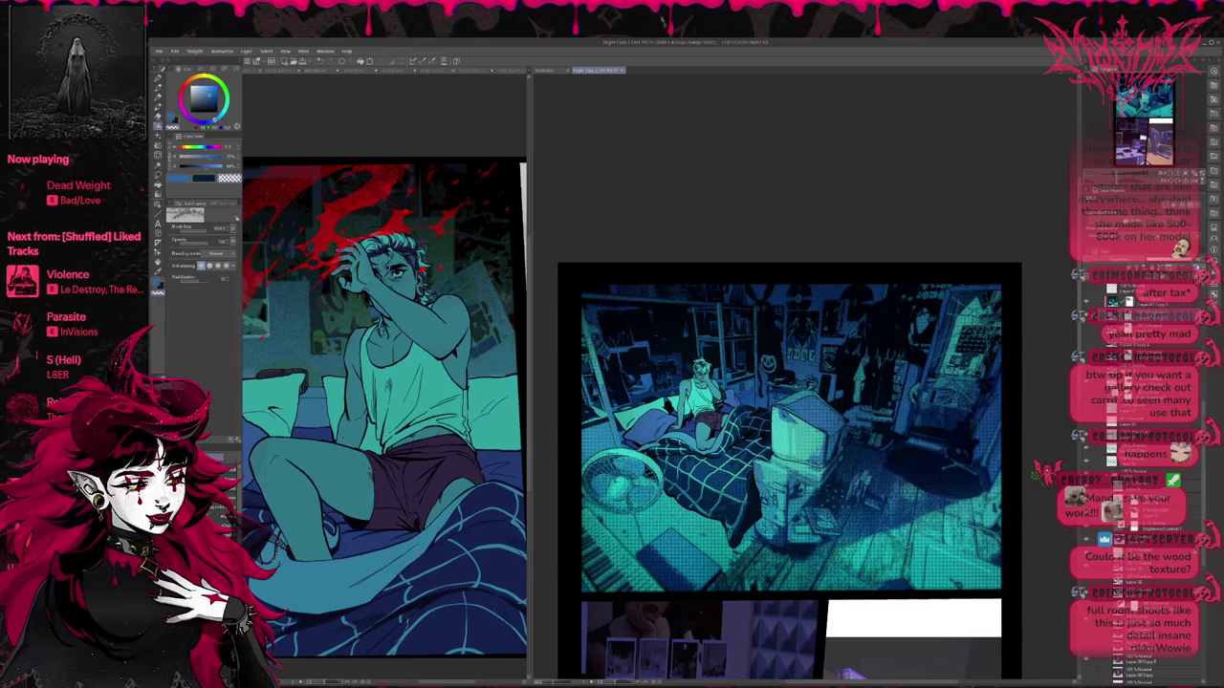
alt+click(698, 533)
drag(698, 533, 817, 590)
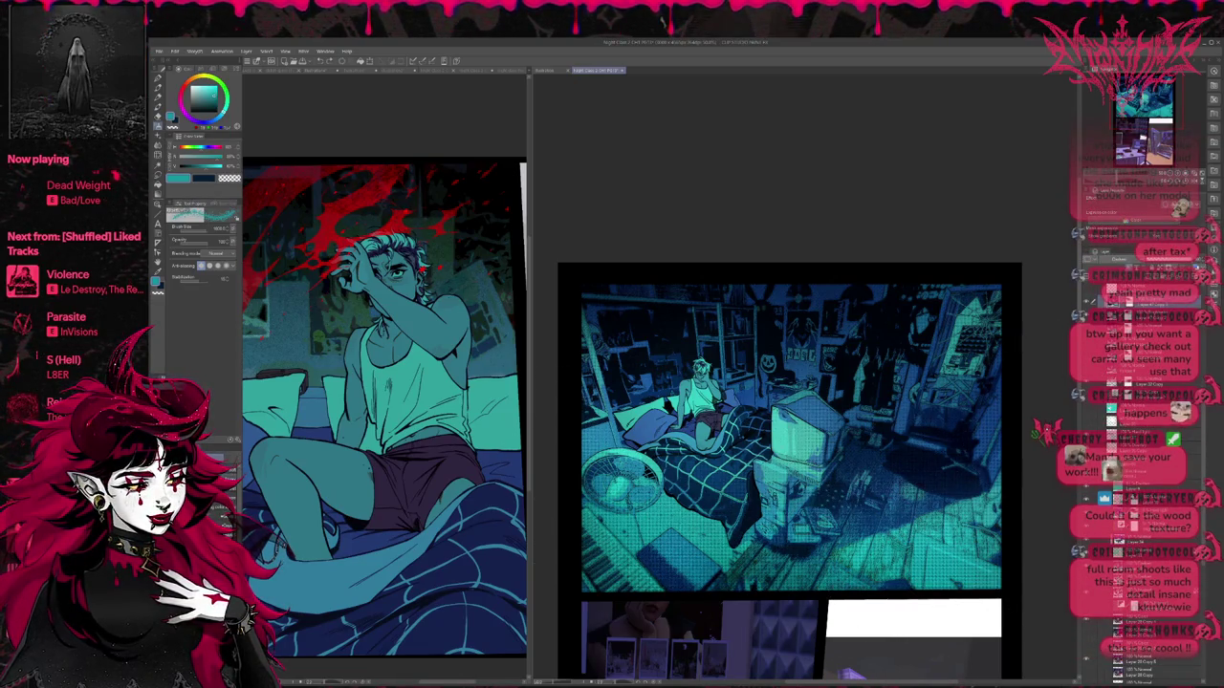
key(b)
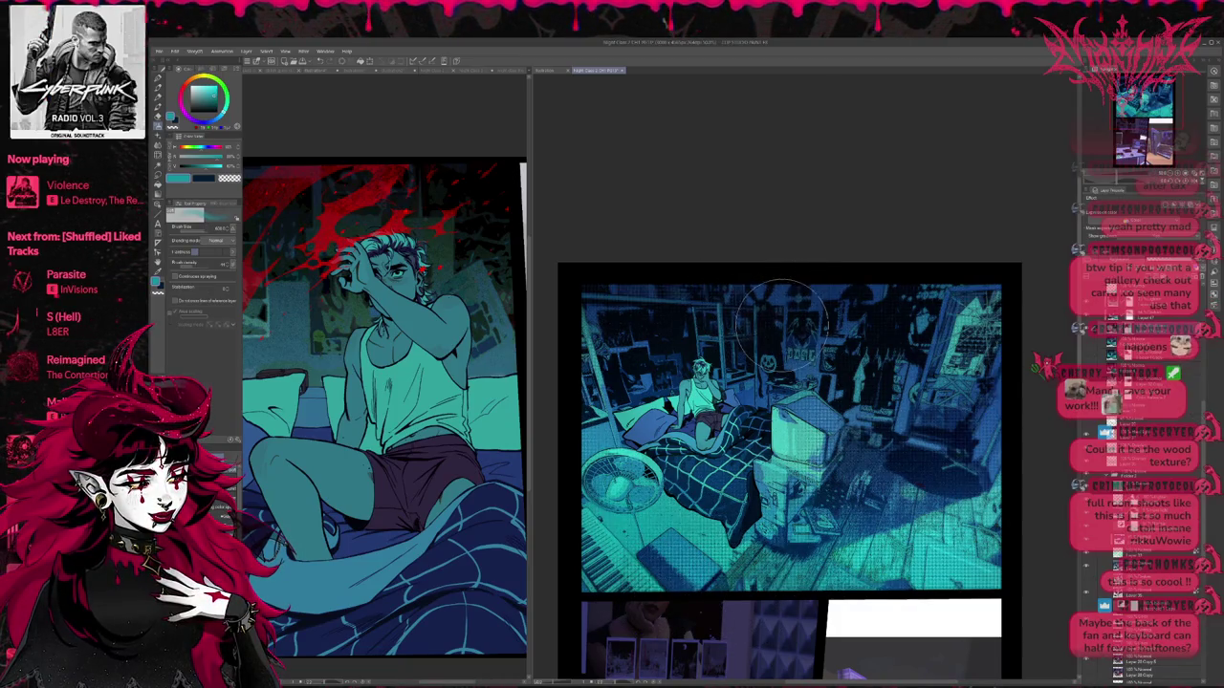
Step: Airbrush a darker tone across the room panel's upper wall, then zoom out
mouse_move(818, 325)
mouse_down()
mouse_move(675, 304)
mouse_move(574, 375)
mouse_up()
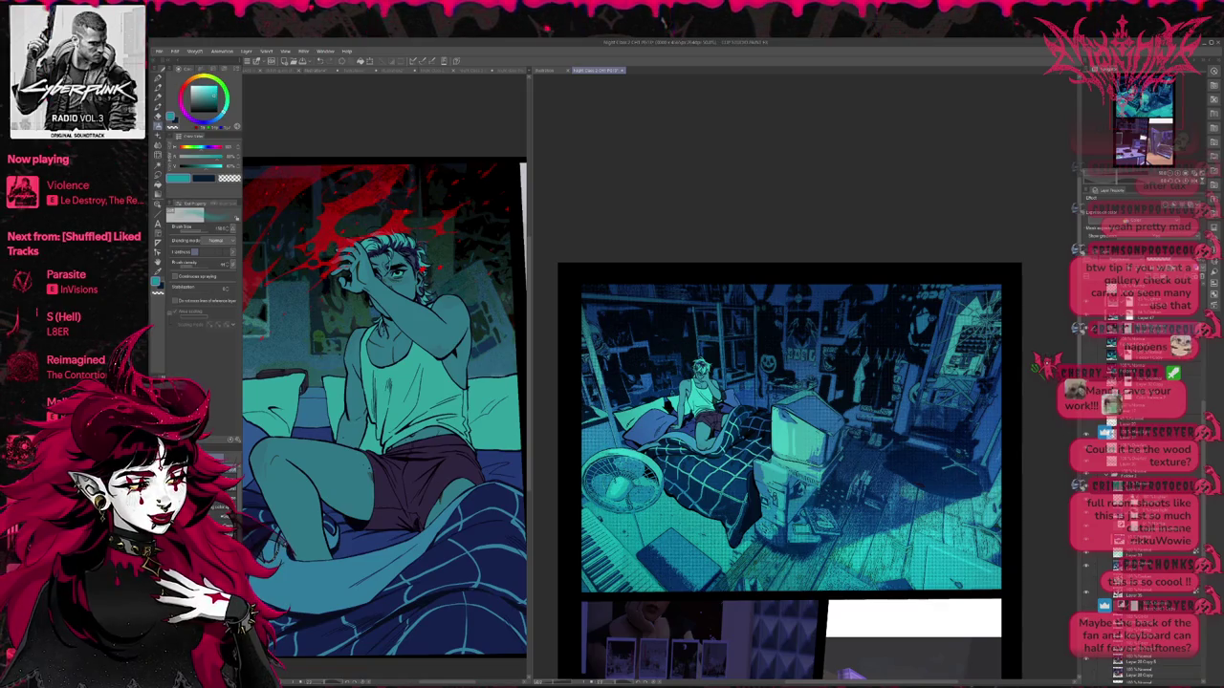
scroll(883, 382, down, 1)
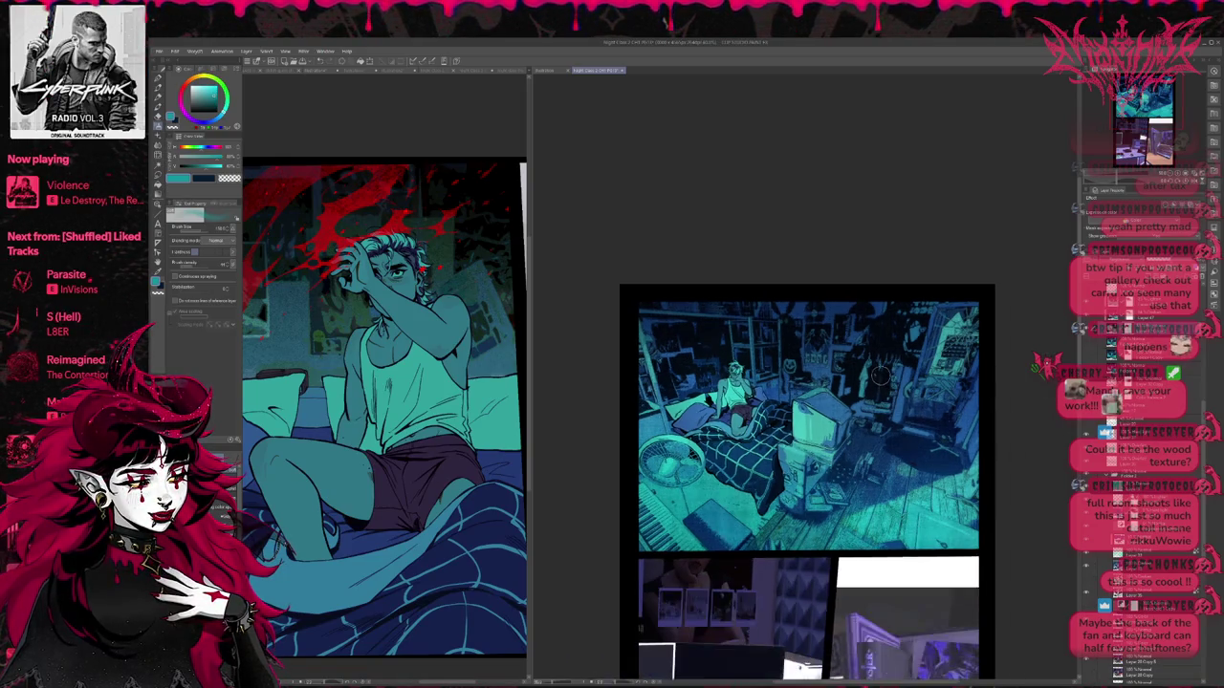
Step: Scroll the layer list and turn on the glowing TV and floor lighting layer
scroll(908, 407, down, 1)
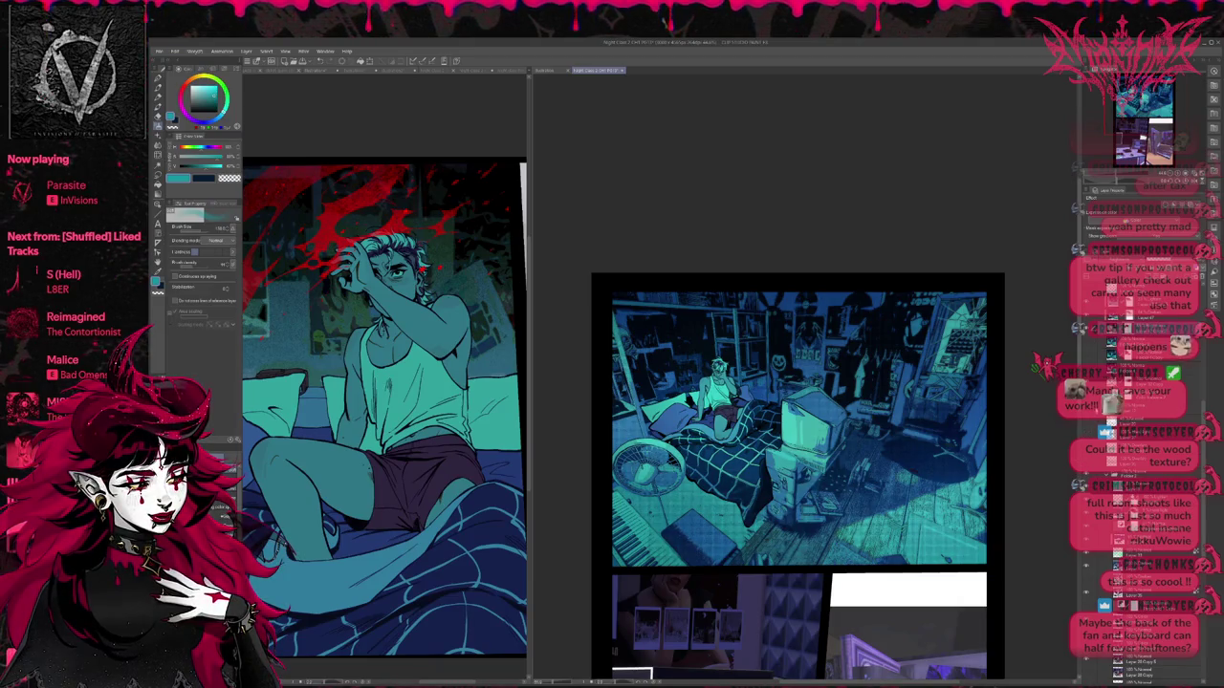
scroll(1137, 430, down, 3)
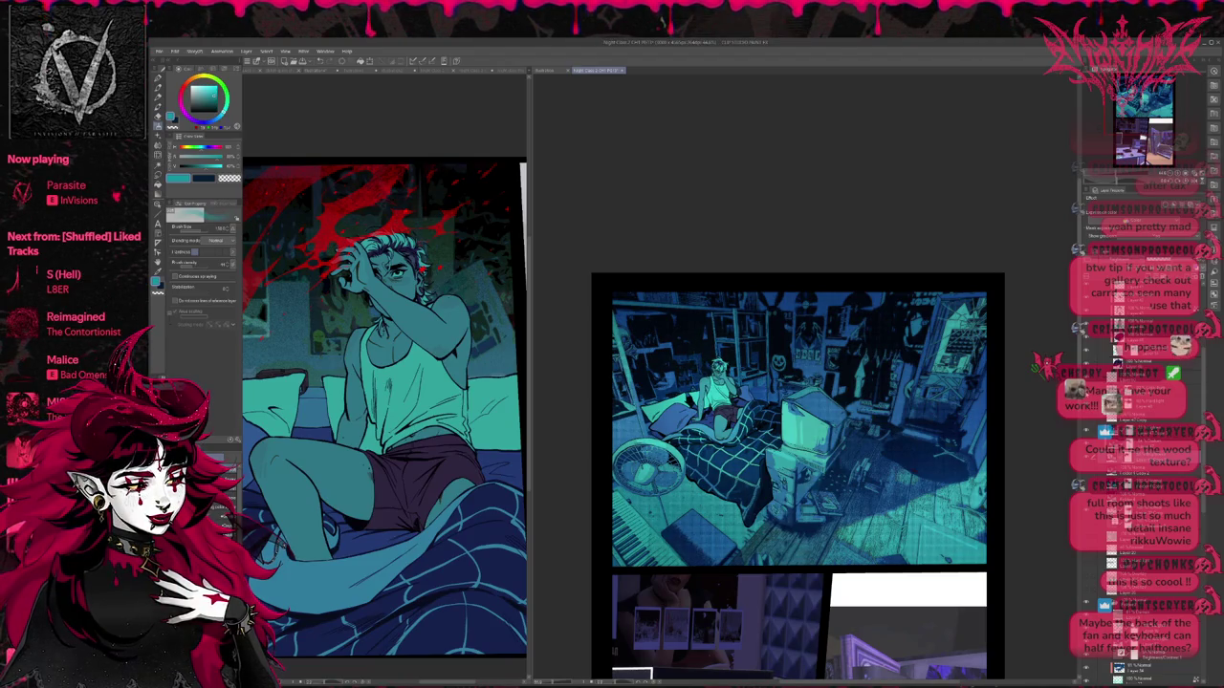
scroll(1148, 478, down, 3)
scroll(1147, 478, down, 2)
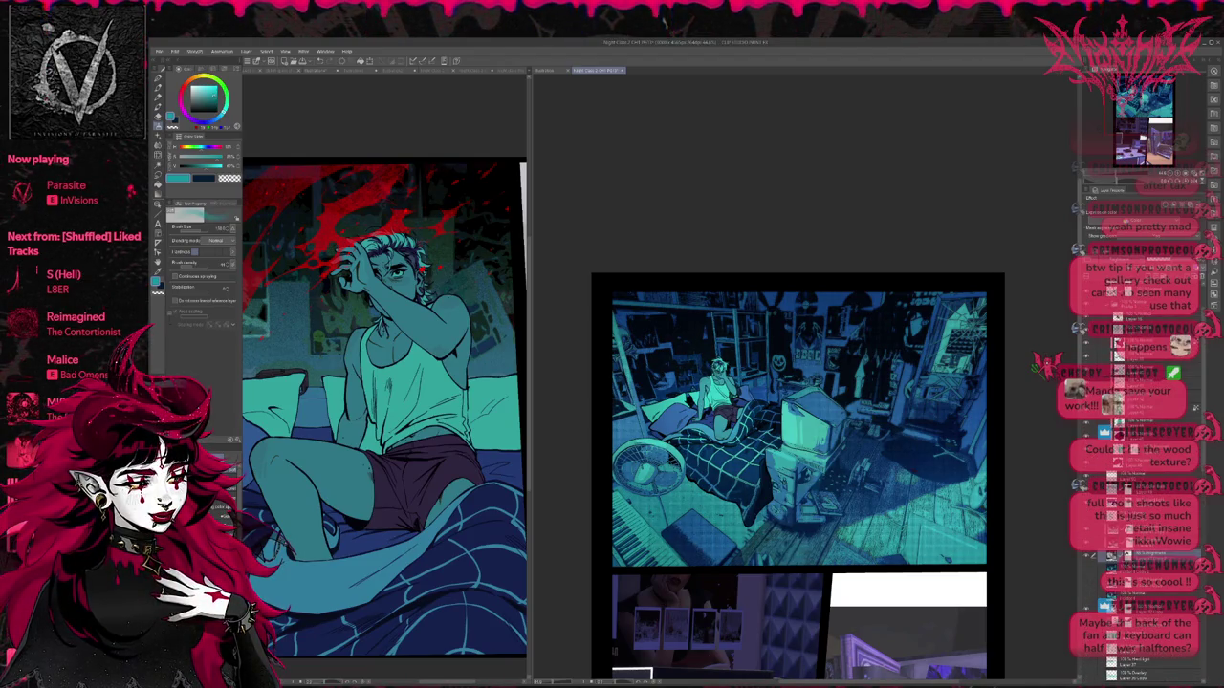
scroll(1147, 478, down, 2)
scroll(1147, 478, down, 2)
scroll(1147, 478, down, 2)
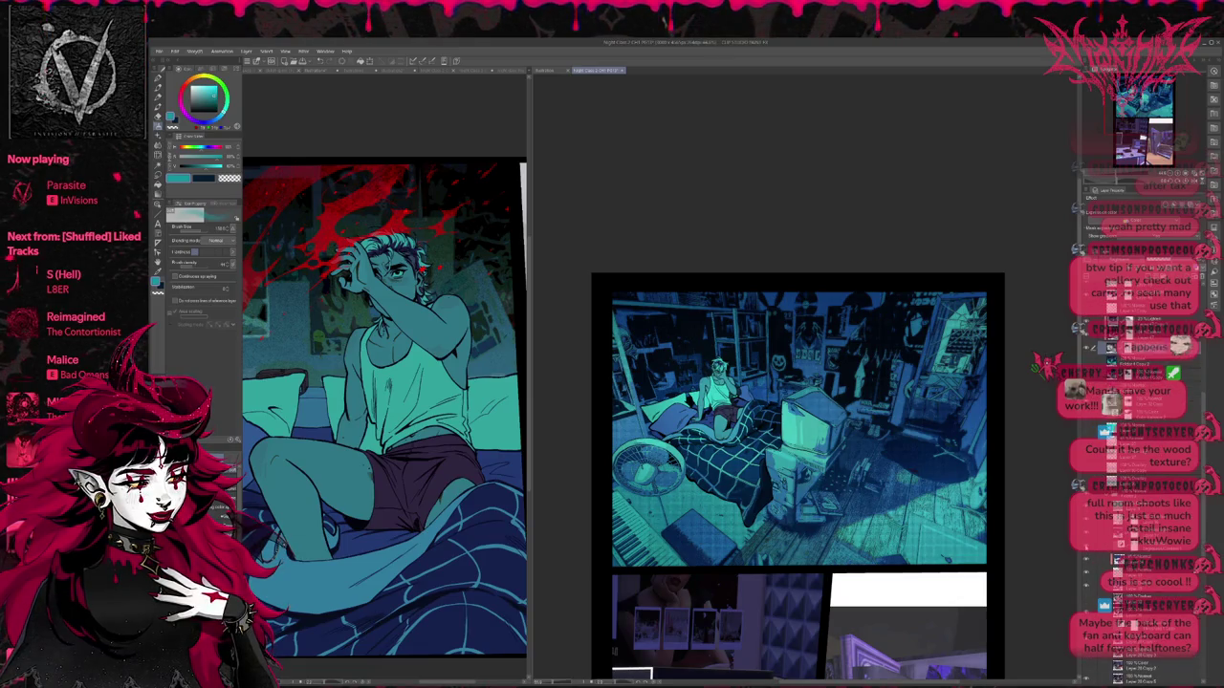
click(1120, 543)
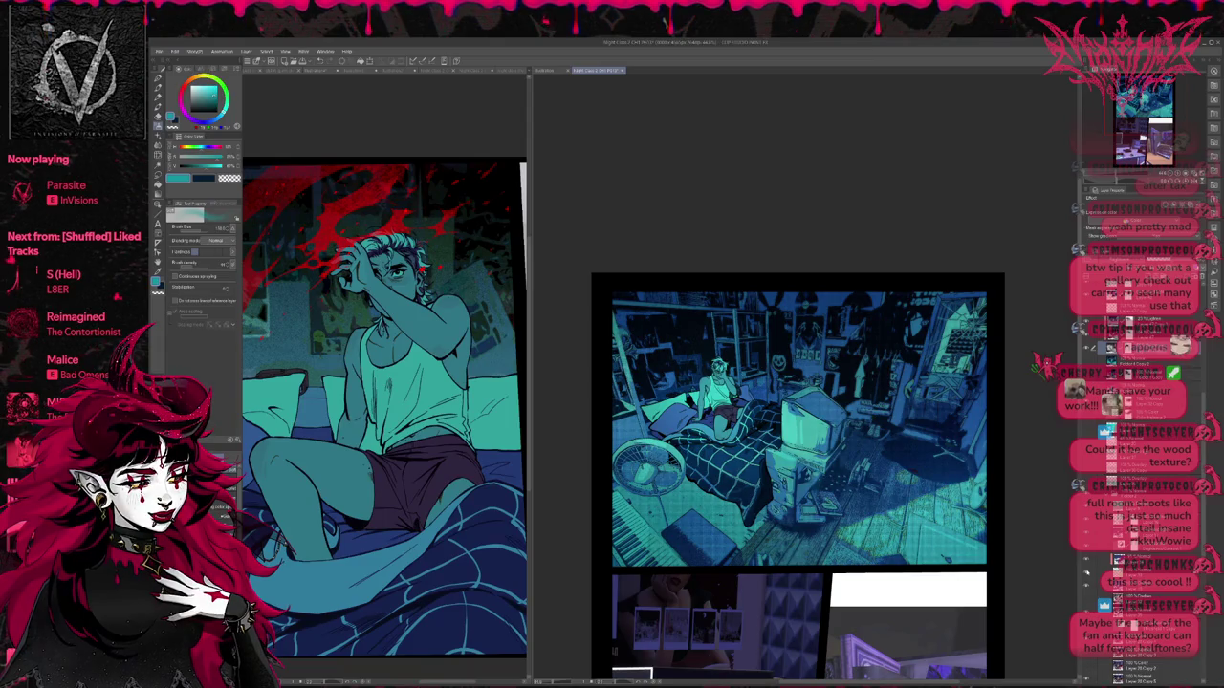
Step: Turn on the wood-textured floor layer and bring the room panel's top into view
click(1087, 583)
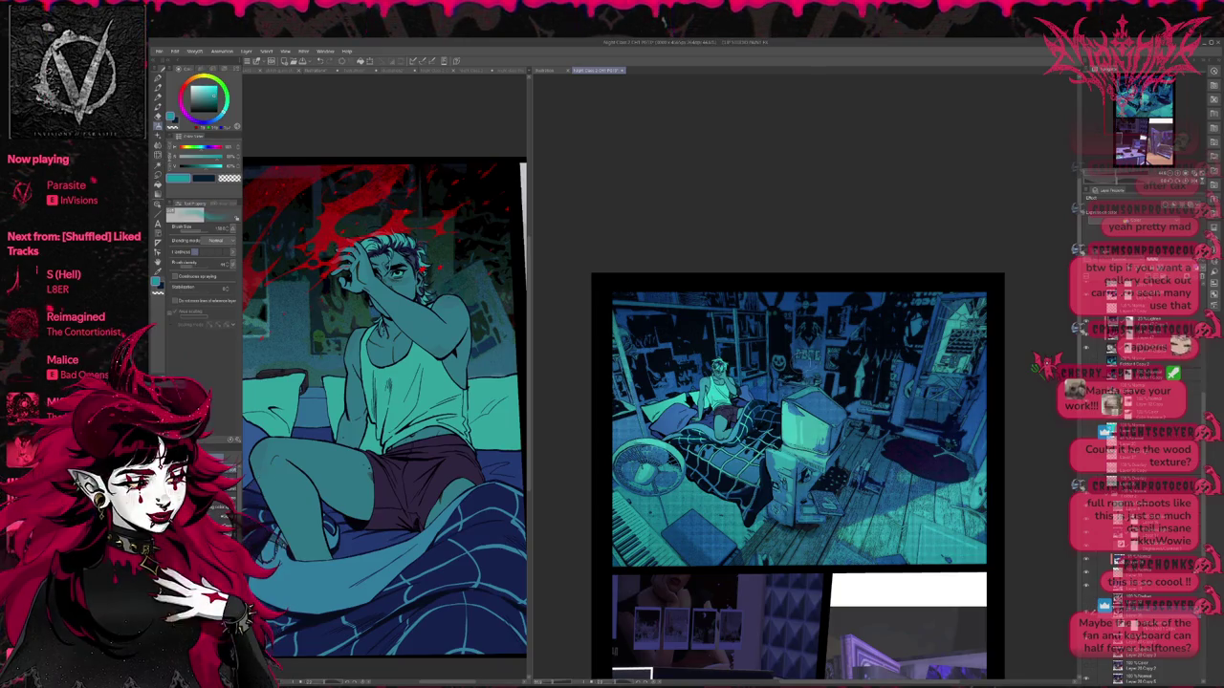
scroll(841, 368, up, 1)
scroll(844, 368, up, 1)
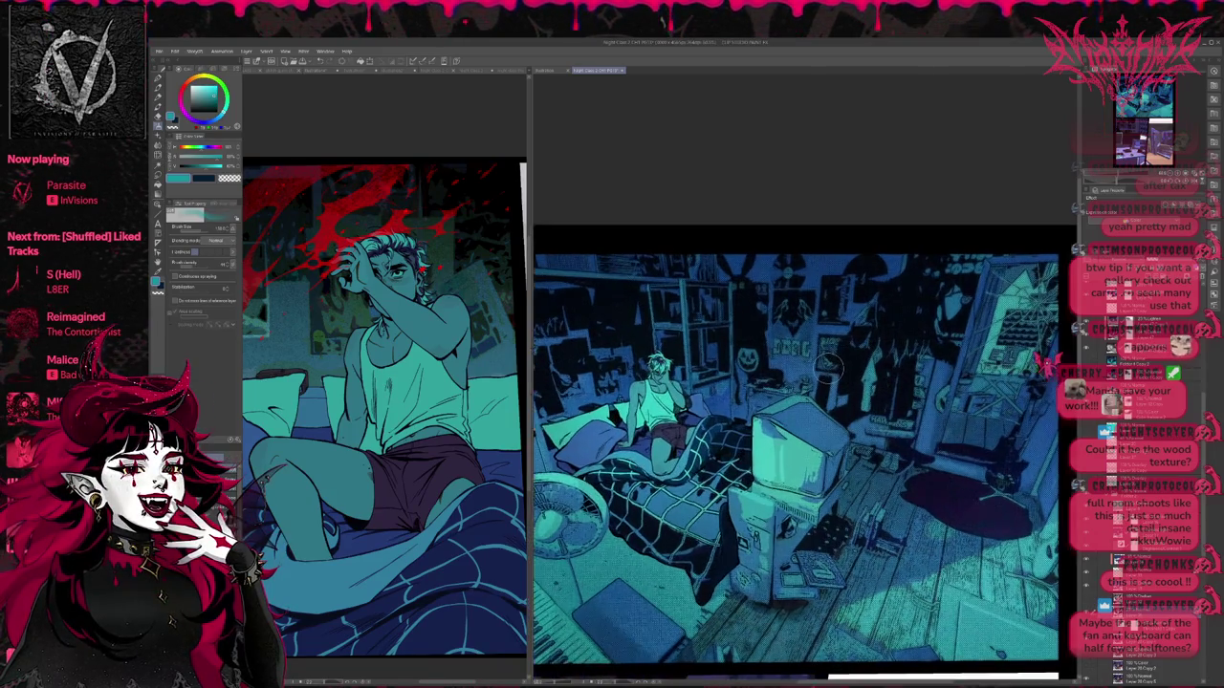
scroll(846, 365, up, 1)
scroll(855, 354, up, 1)
drag(859, 352, 835, 481)
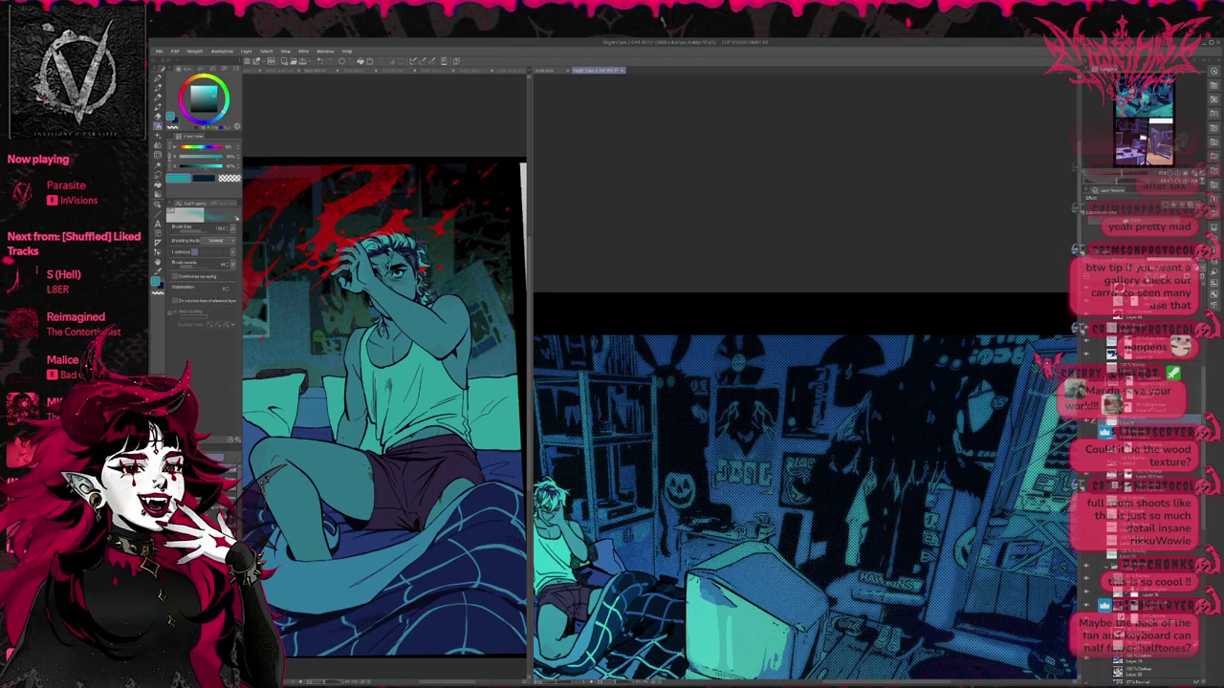
Step: Try a speckled texture stroke, then undo the pale marks covering the poster
key(e)
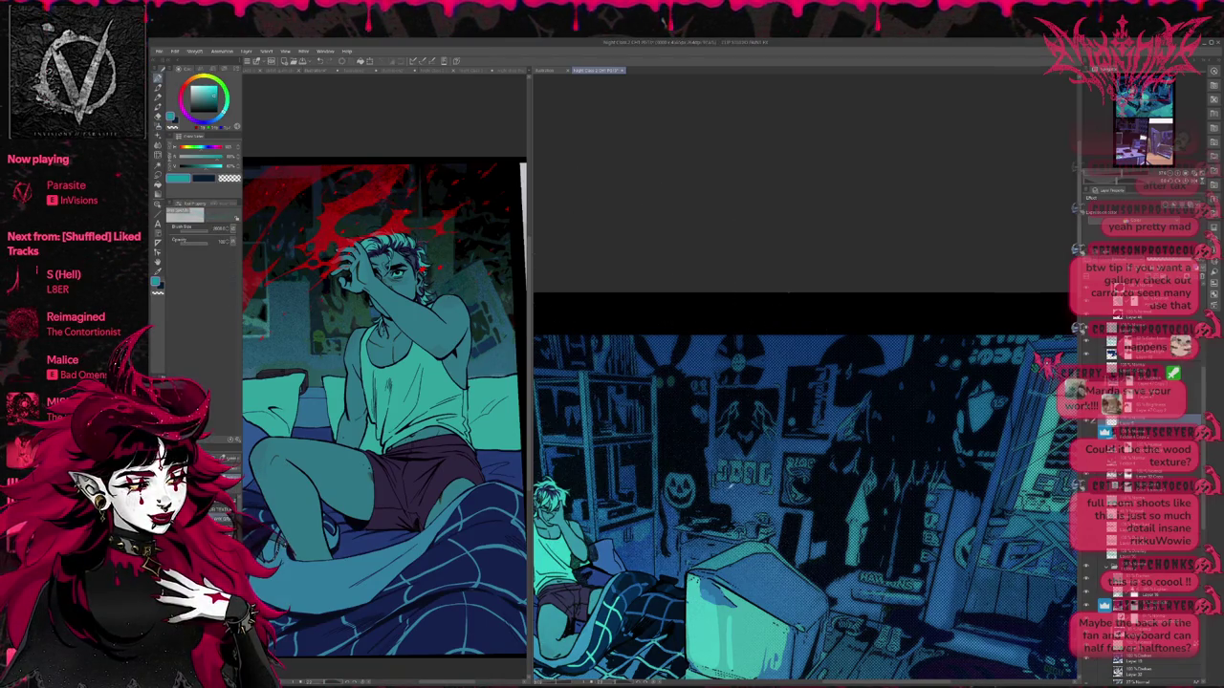
drag(689, 478, 745, 421)
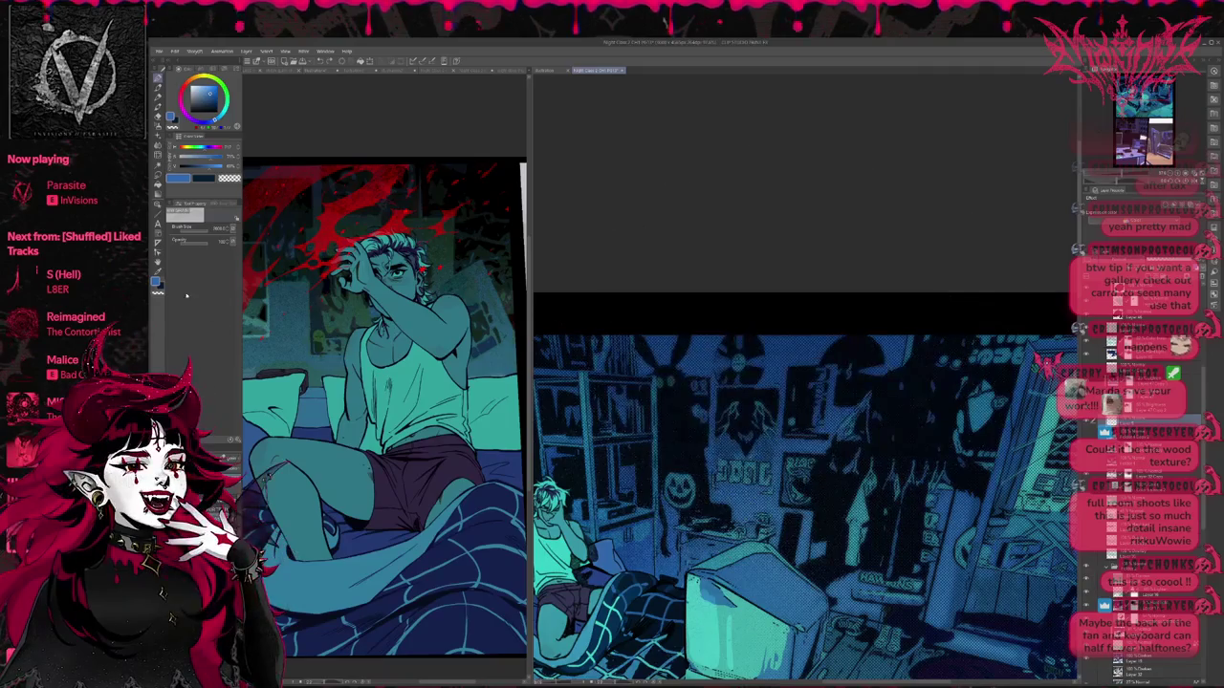
key(p)
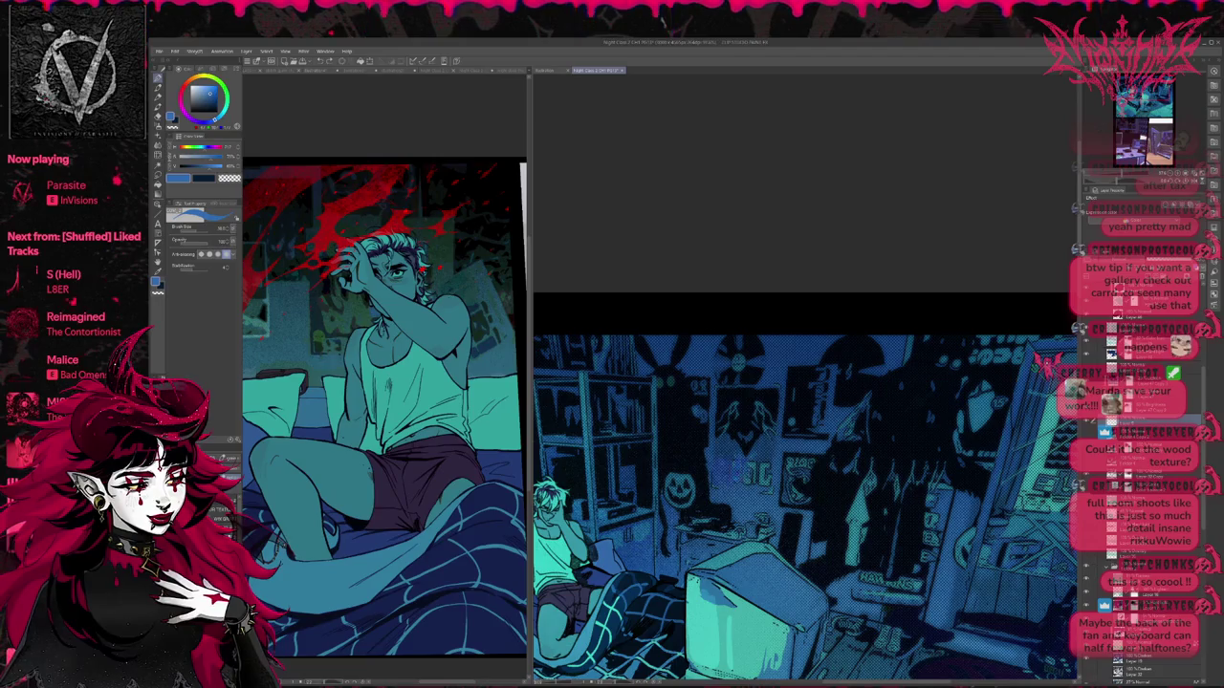
key(ctrl+z)
key(ctrl+z)
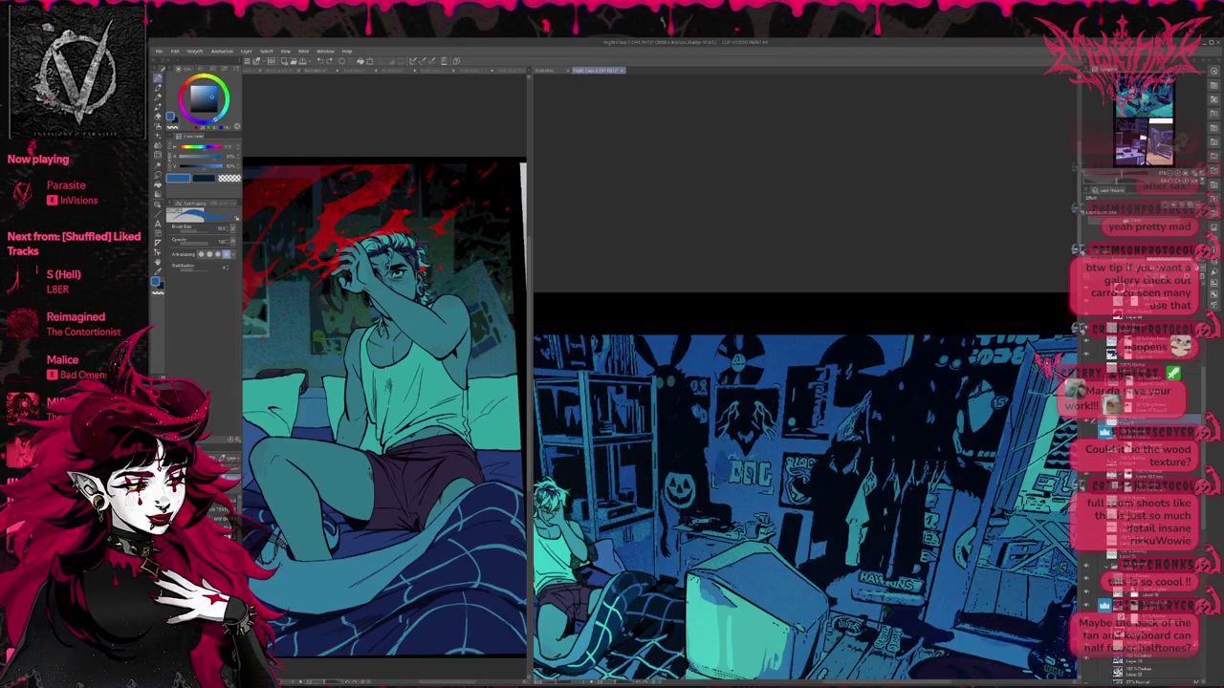
key(ctrl+z)
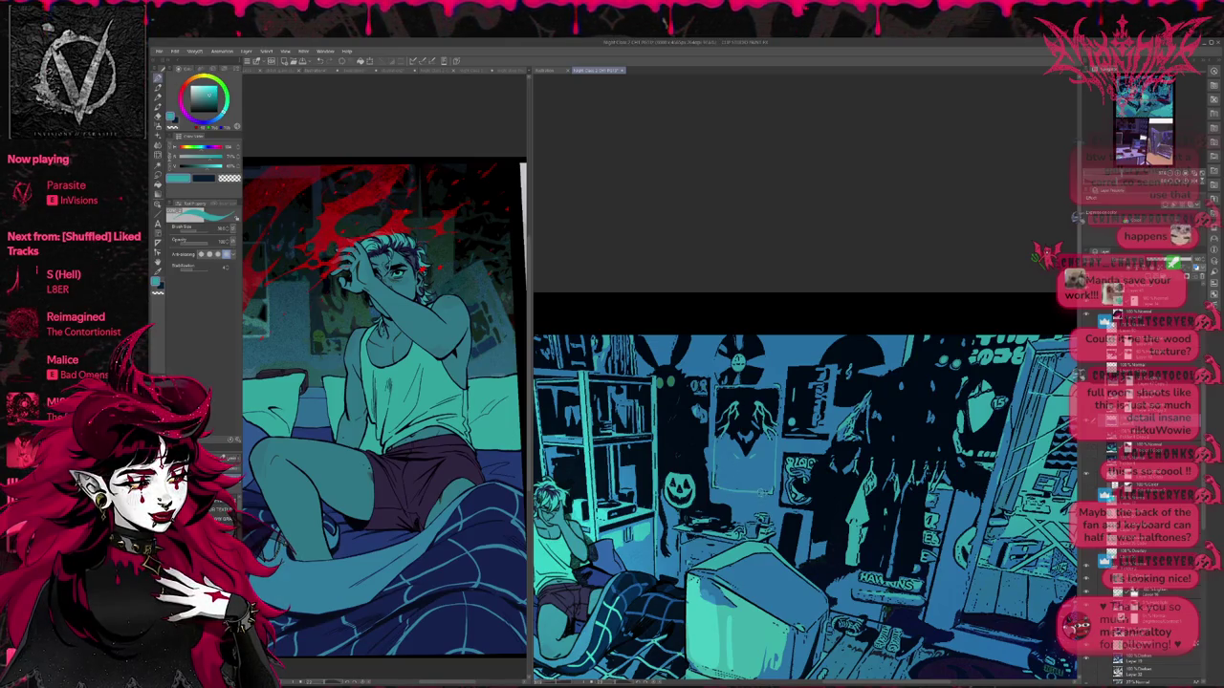
alt+click(762, 494)
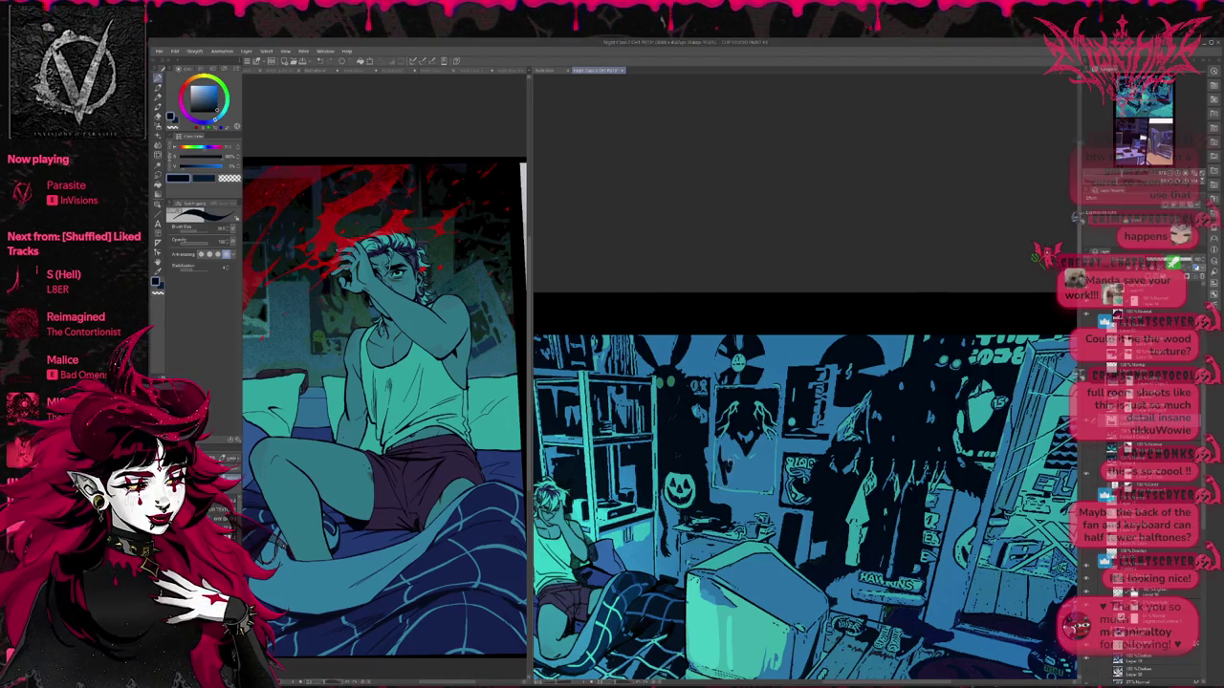
Step: Paint a small dark-blue patch on the wall, swap back to teal, and zoom in
mouse_move(742, 462)
mouse_down()
mouse_move(768, 478)
mouse_move(612, 483)
mouse_up()
key(x)
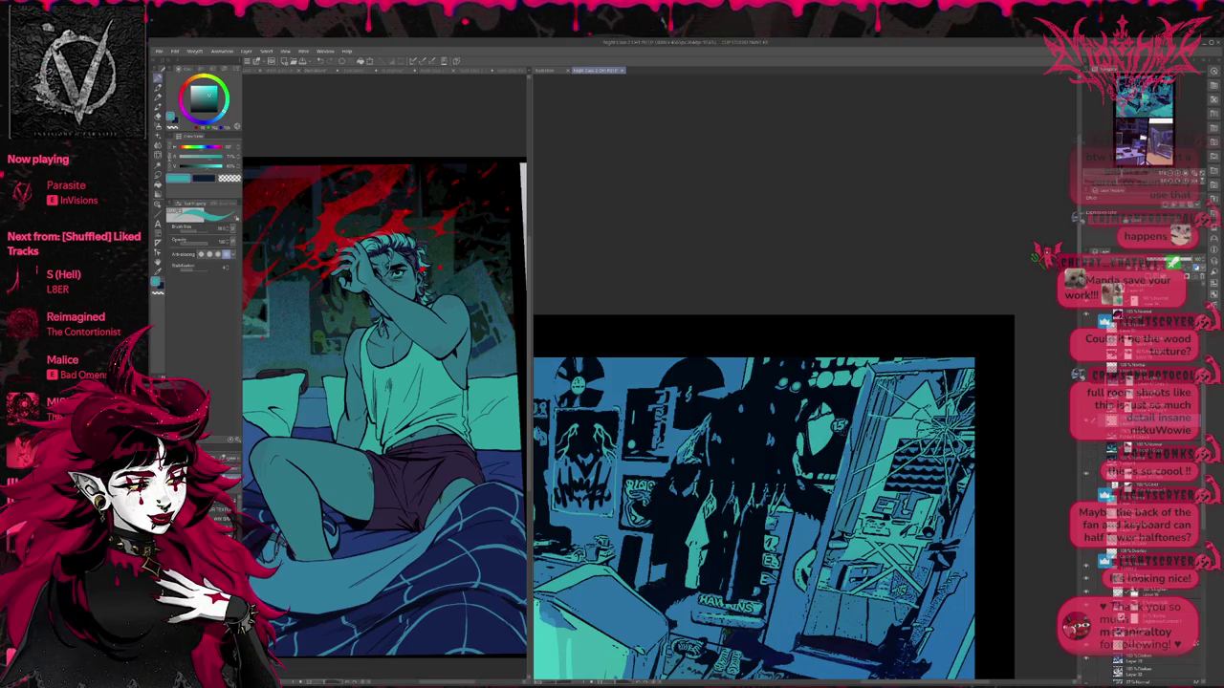
scroll(848, 452, up, 2)
scroll(848, 452, up, 2)
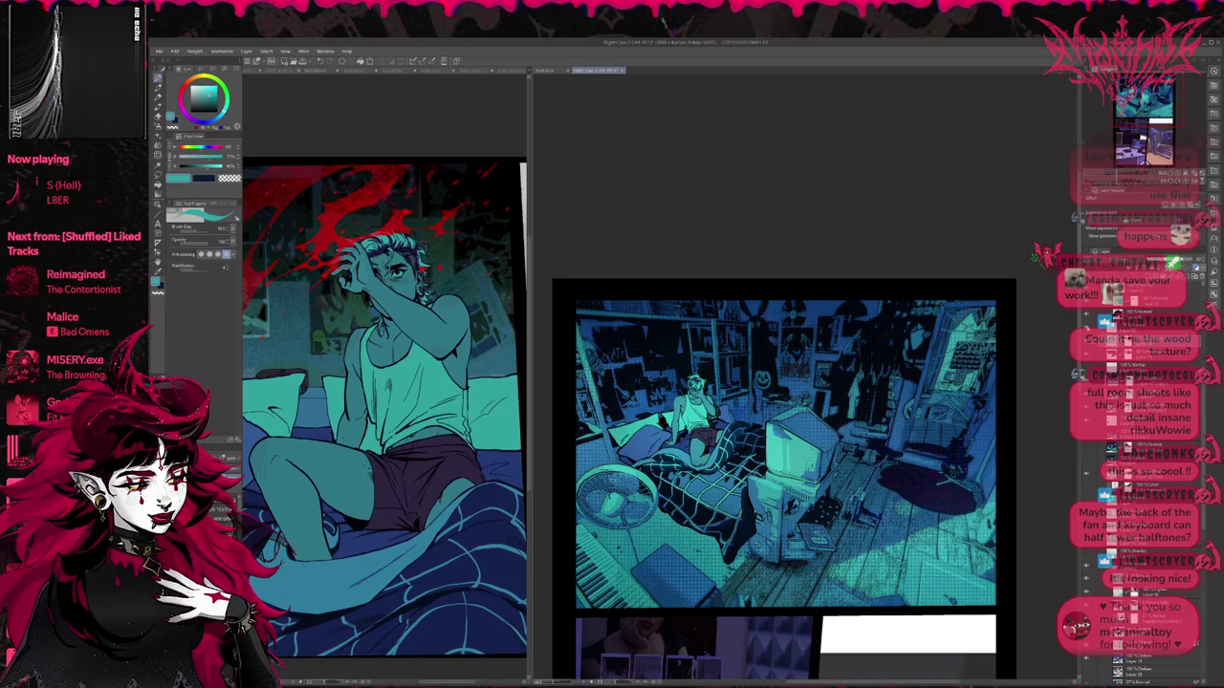
key(b)
alt+click(792, 353)
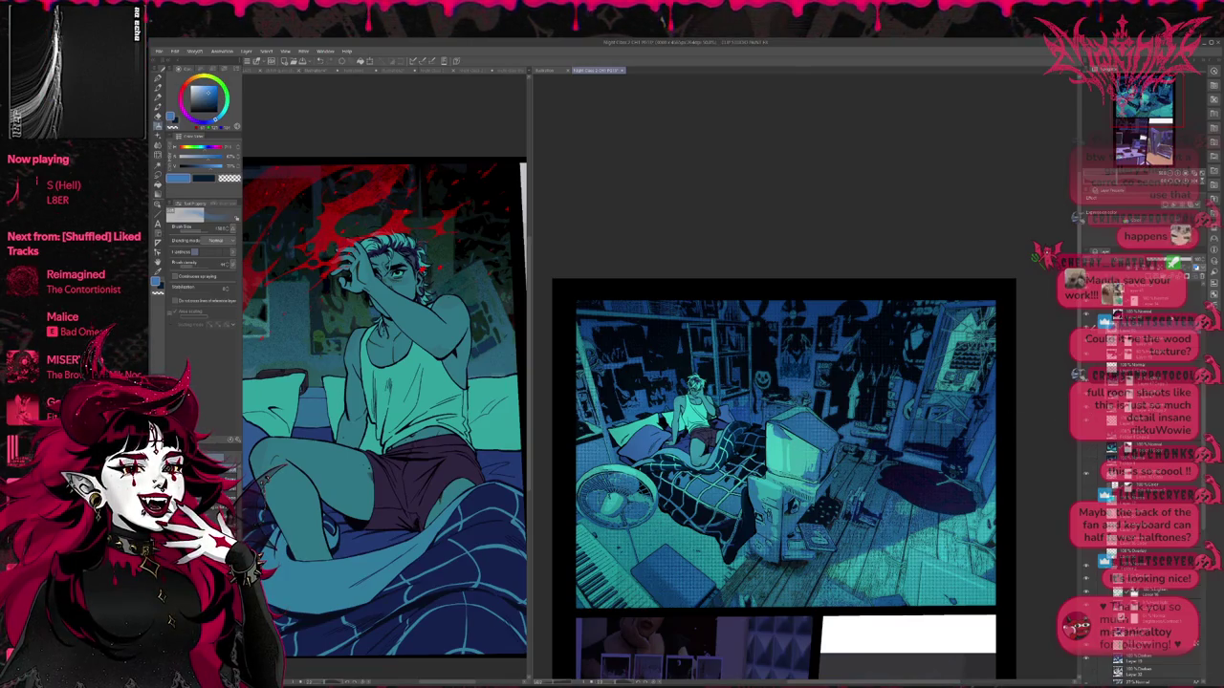
scroll(1142, 478, down, 3)
scroll(1142, 478, down, 2)
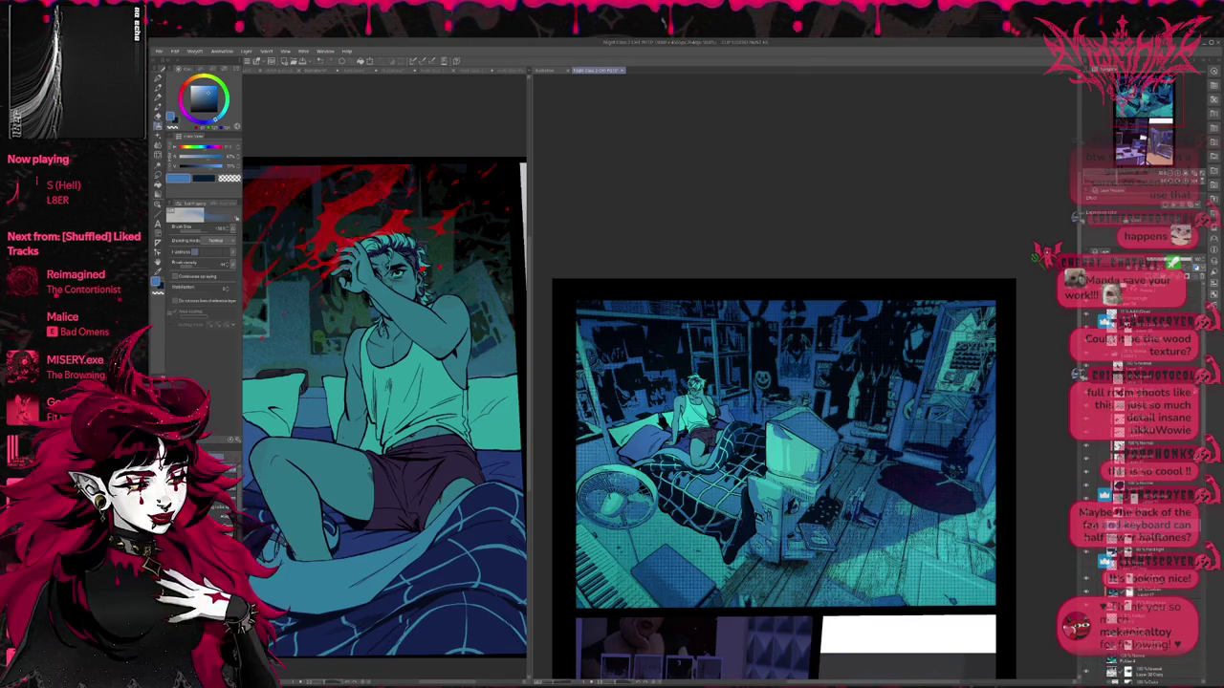
key(e)
key(b)
alt+click(628, 430)
mouse_move(571, 461)
mouse_down()
mouse_move(602, 536)
mouse_move(669, 574)
mouse_move(736, 573)
mouse_up()
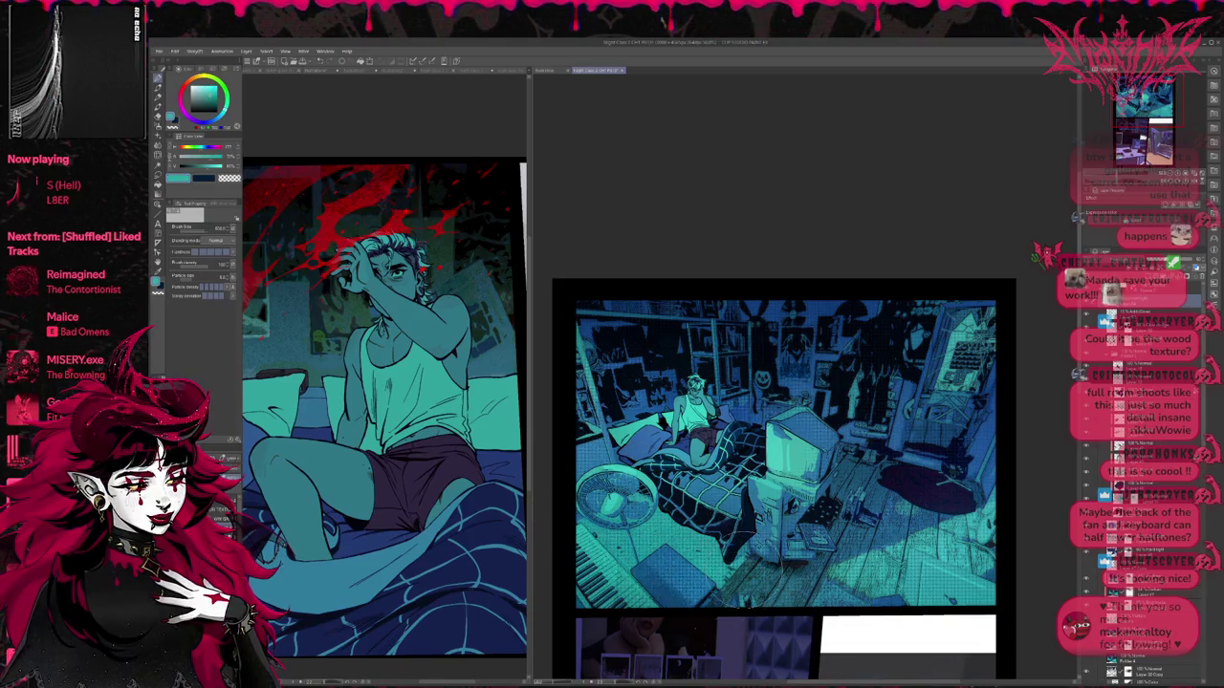
key(ctrl+z)
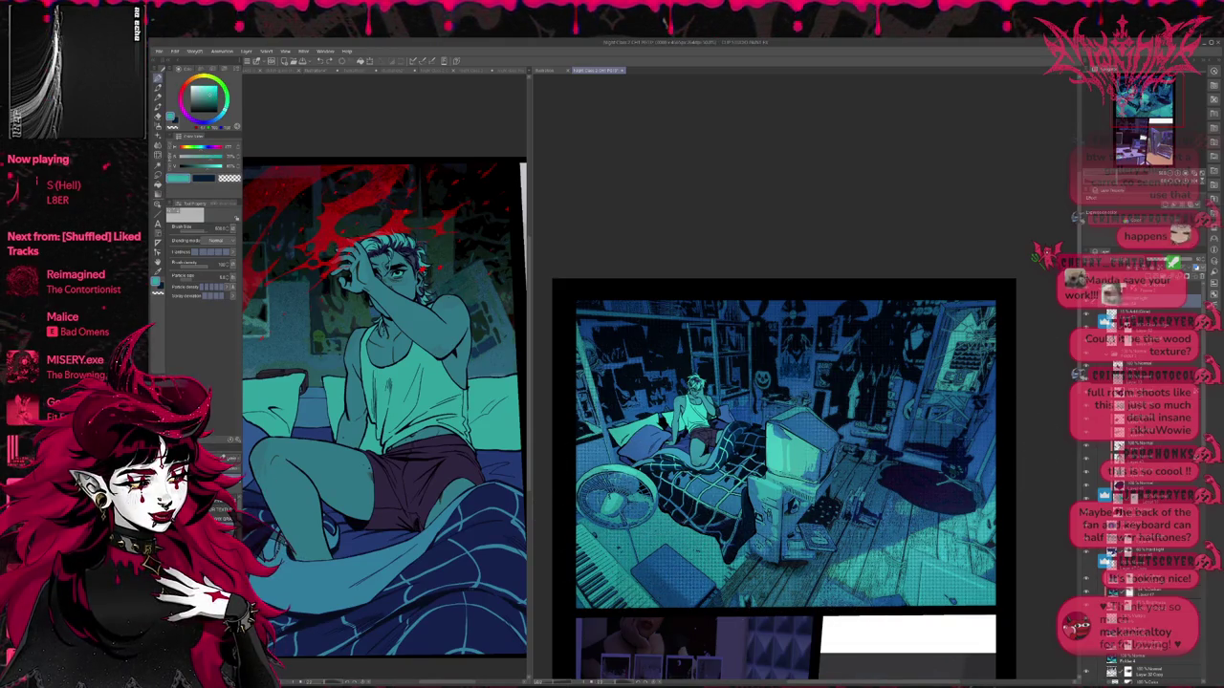
mouse_move(583, 545)
mouse_down()
mouse_move(650, 521)
mouse_move(708, 478)
mouse_up()
key(ctrl+z)
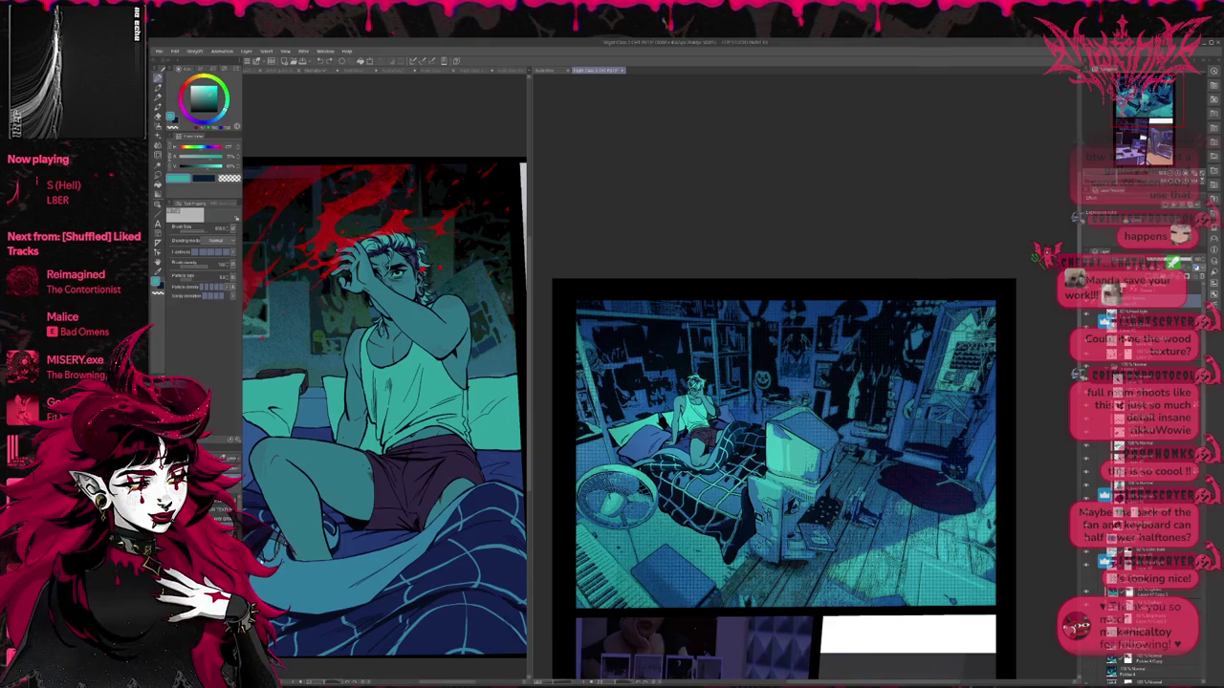
key(e)
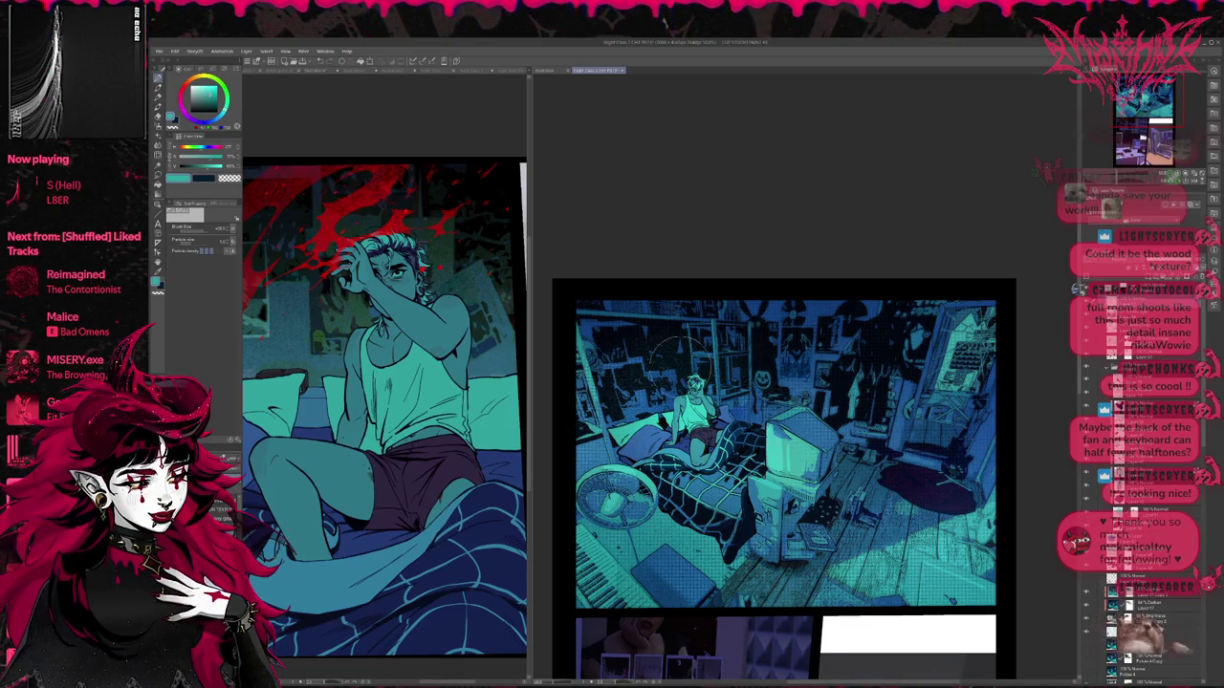
Step: Spray teal light onto the floor, then speckle and darken the upper-left bookshelf
mouse_move(841, 373)
mouse_down()
mouse_move(841, 392)
mouse_move(932, 478)
mouse_move(908, 488)
mouse_up()
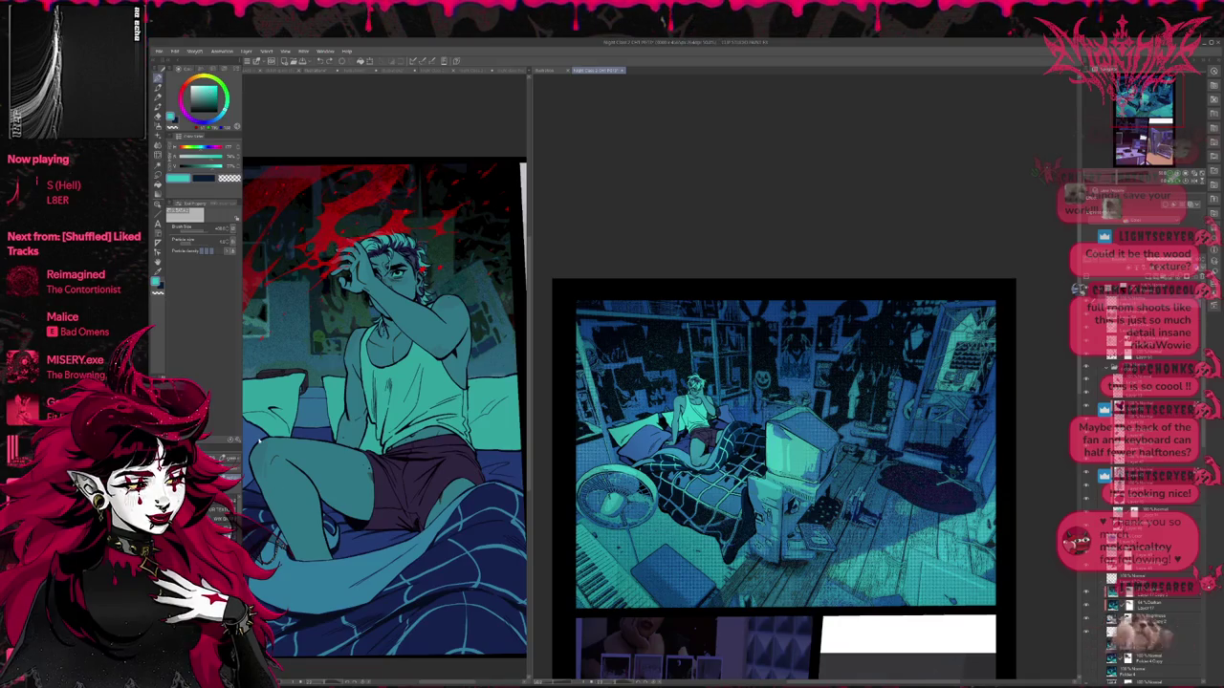
key(e)
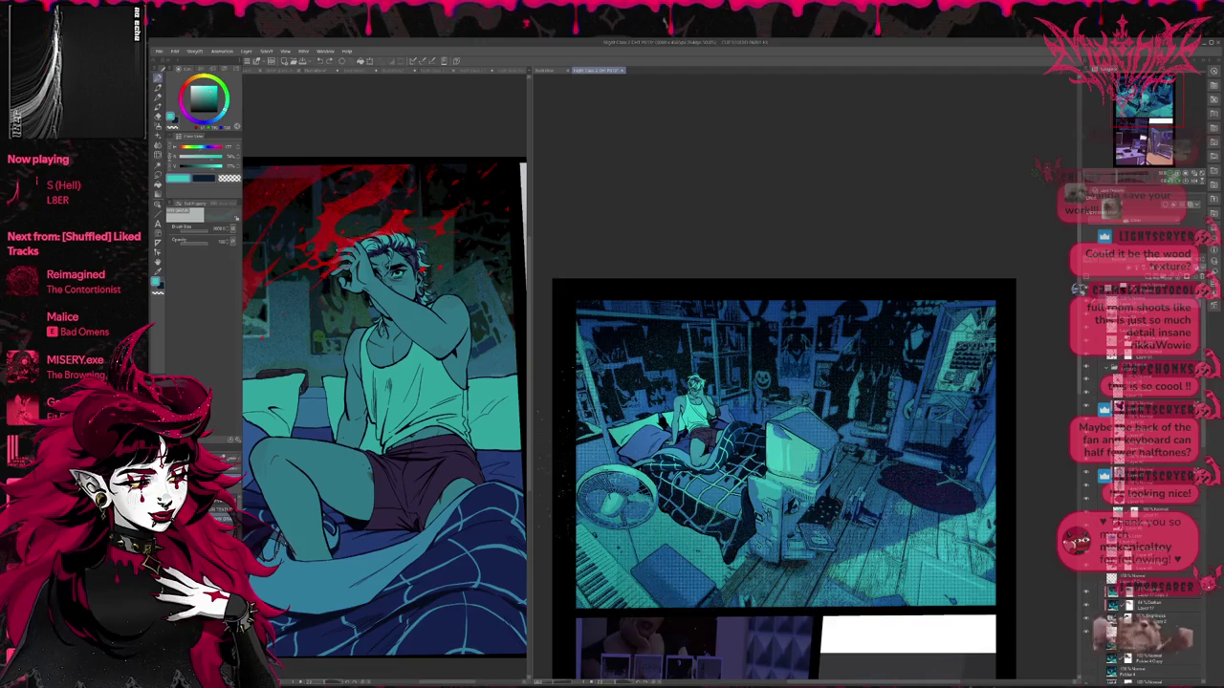
drag(603, 382, 626, 425)
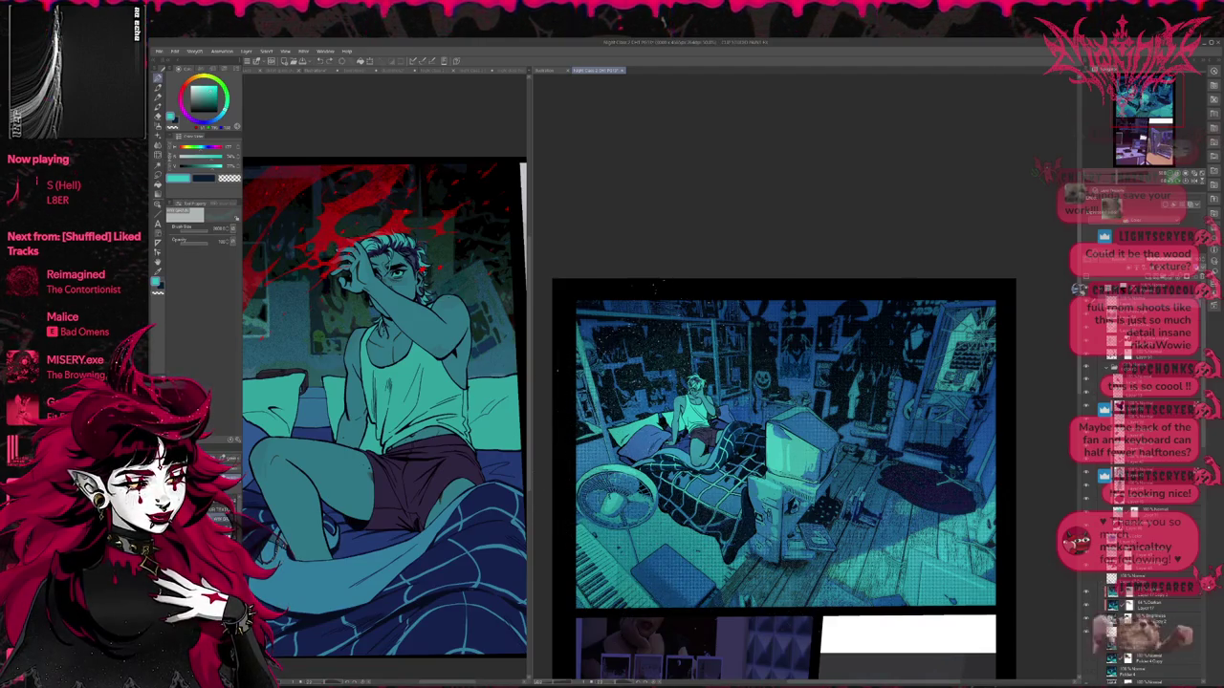
drag(621, 325, 689, 394)
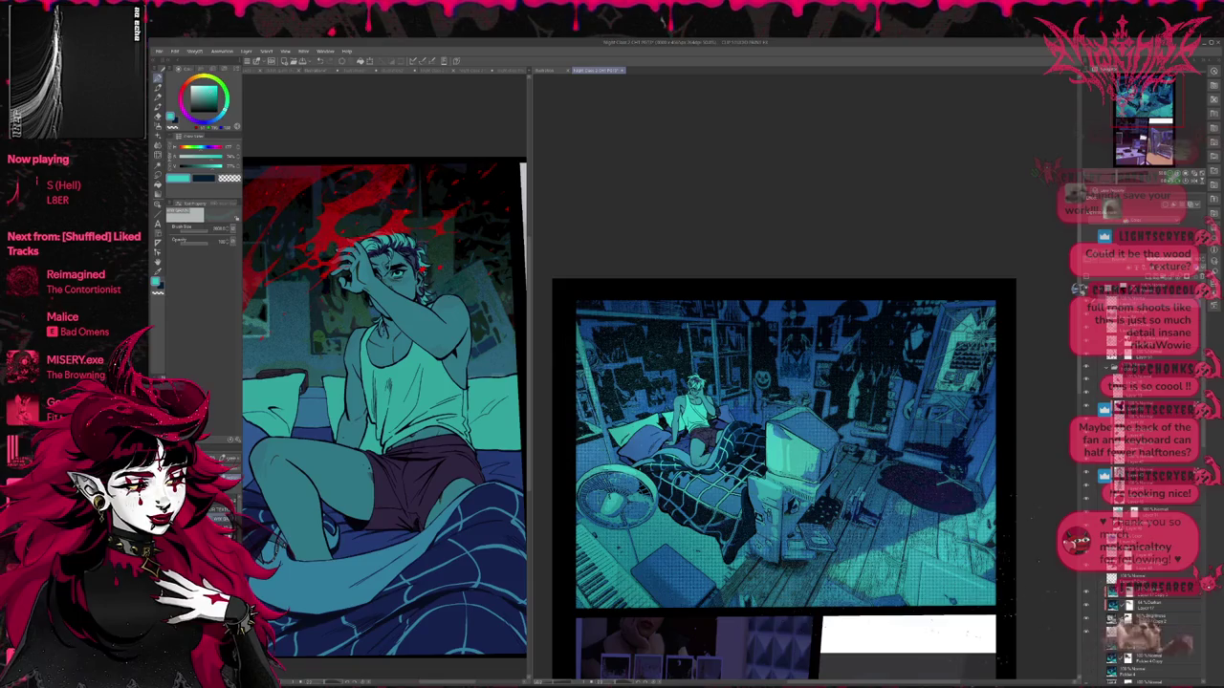
scroll(1039, 509, down, 1)
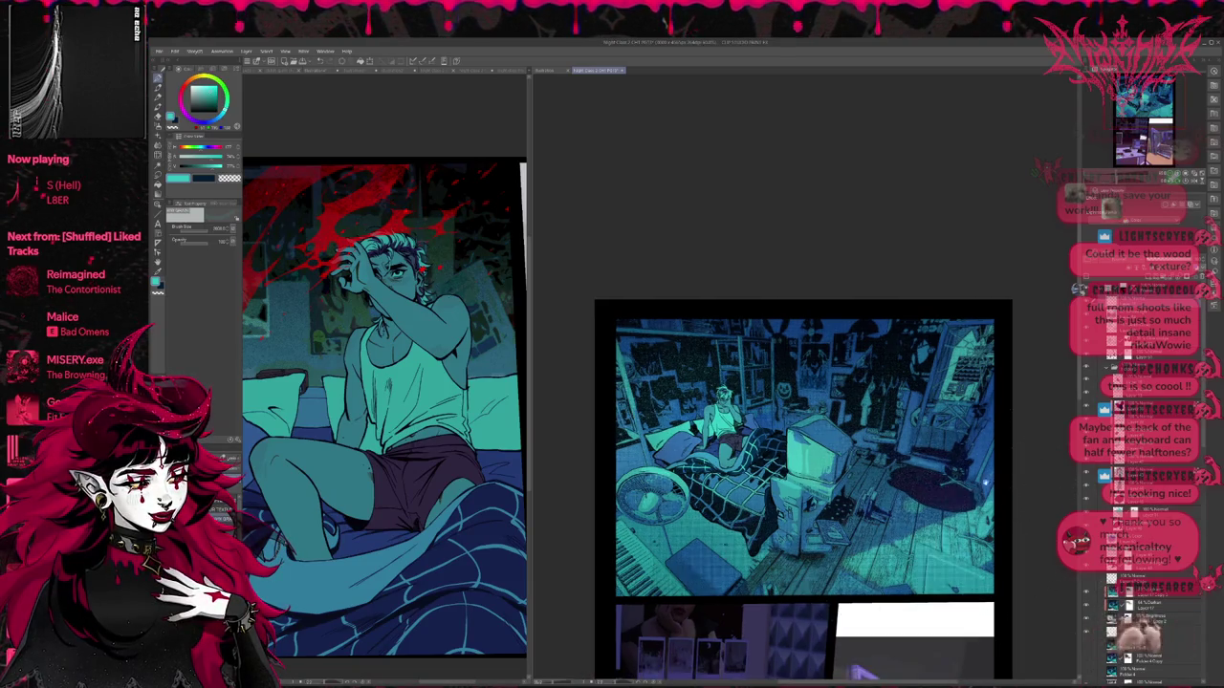
drag(1039, 508, 1011, 516)
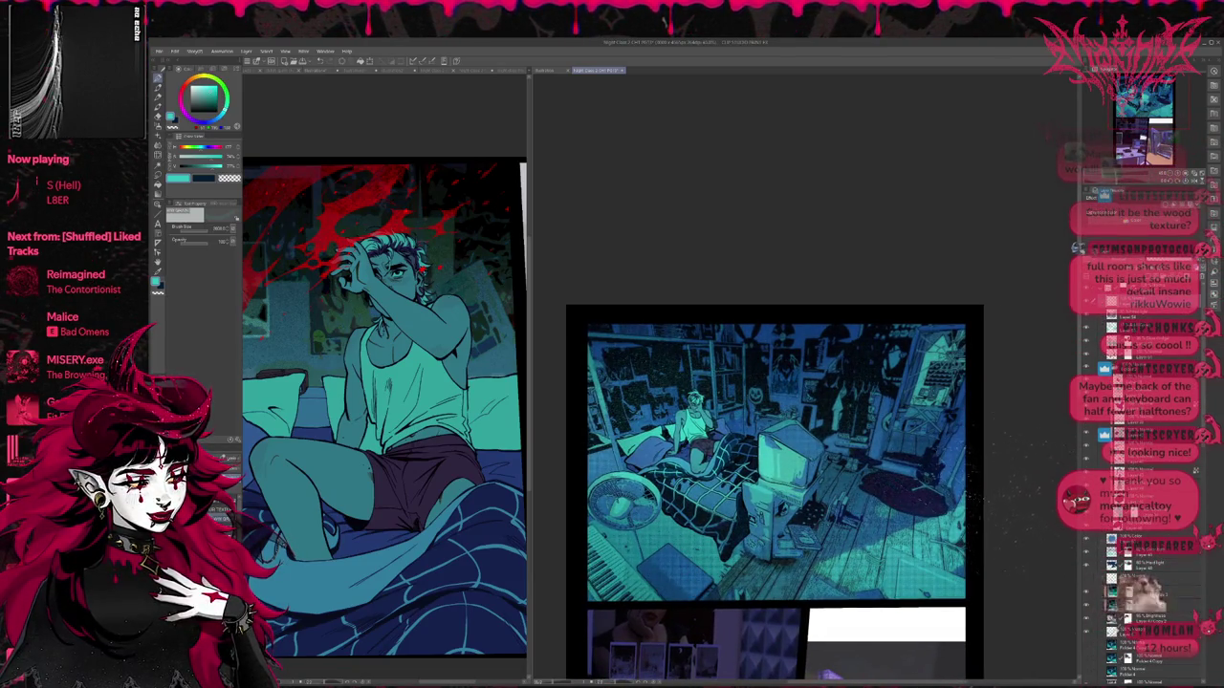
scroll(775, 449, down, 1)
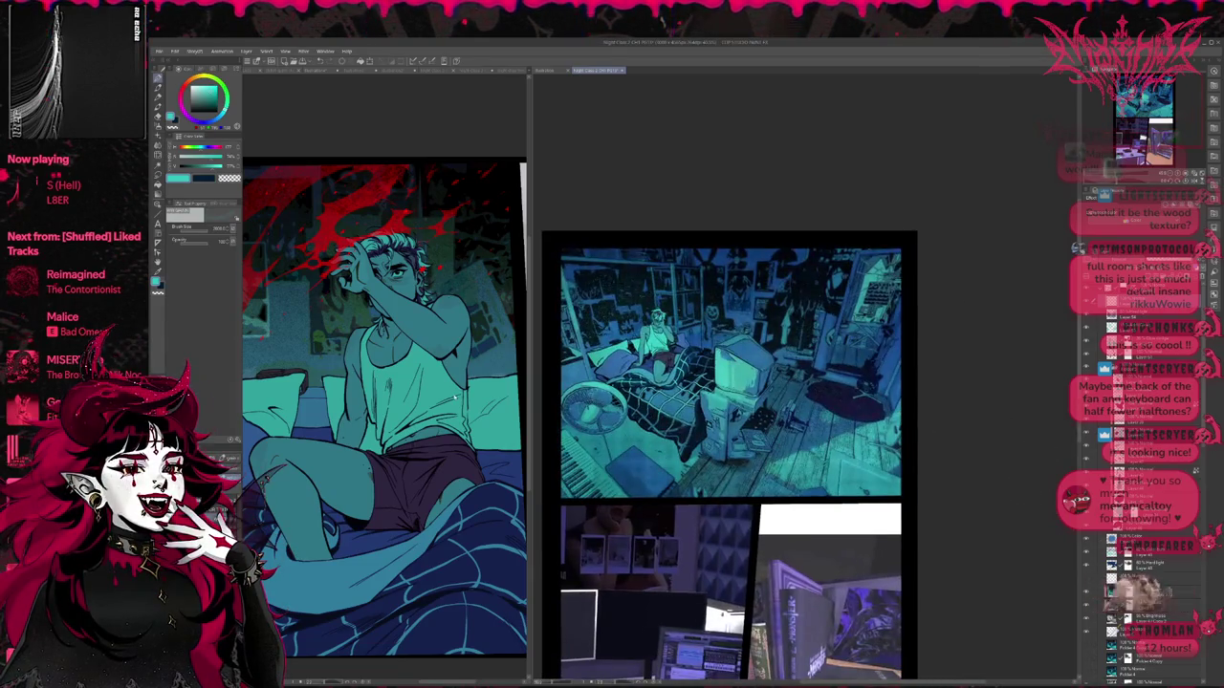
scroll(383, 402, down, 1)
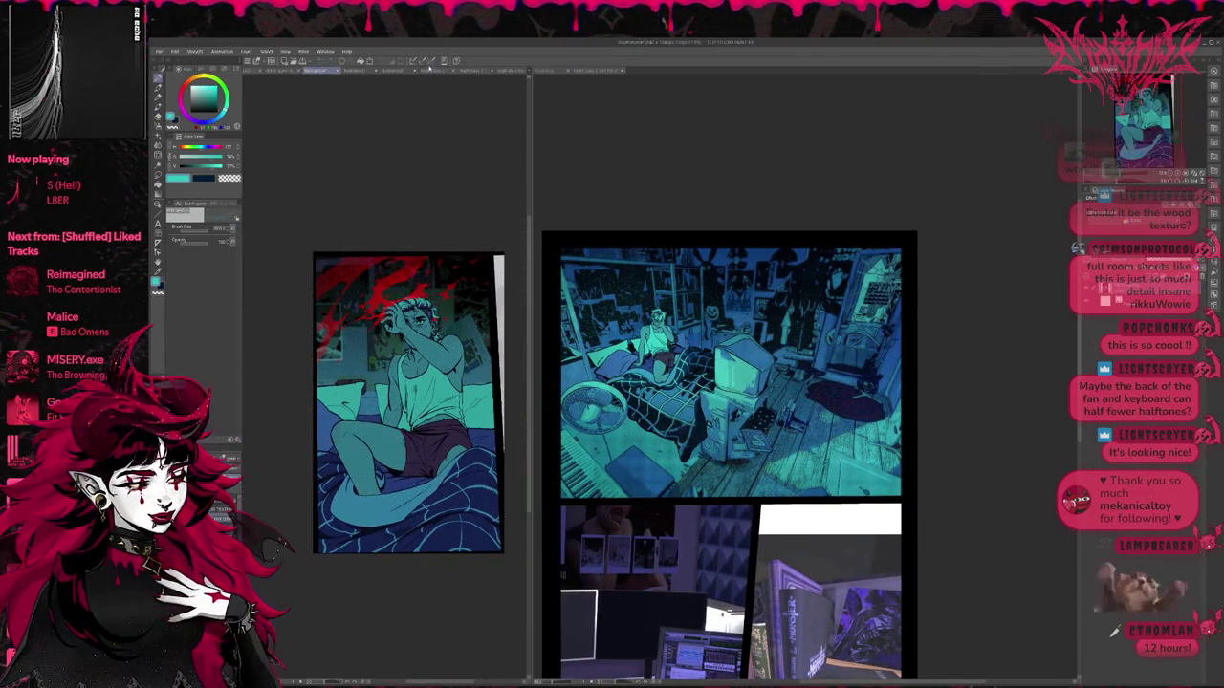
Step: Switch the left window's tab to the previous comic page and zoom out the right page
click(451, 71)
click(487, 71)
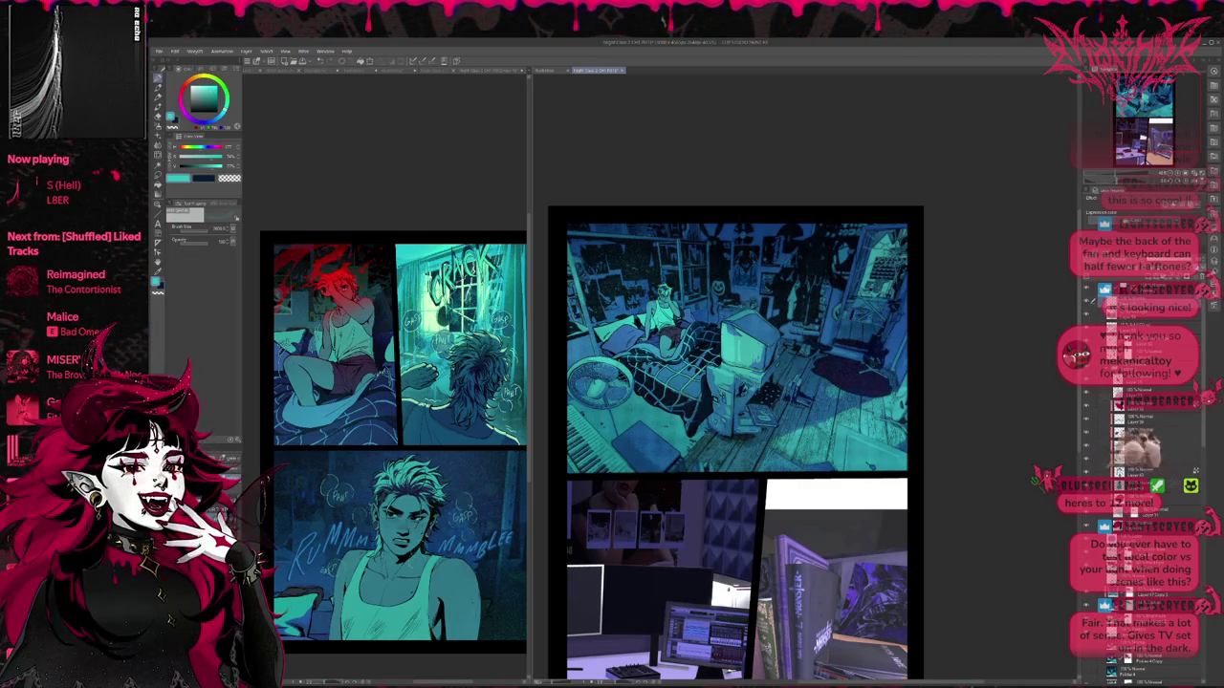
key(ctrl+minus)
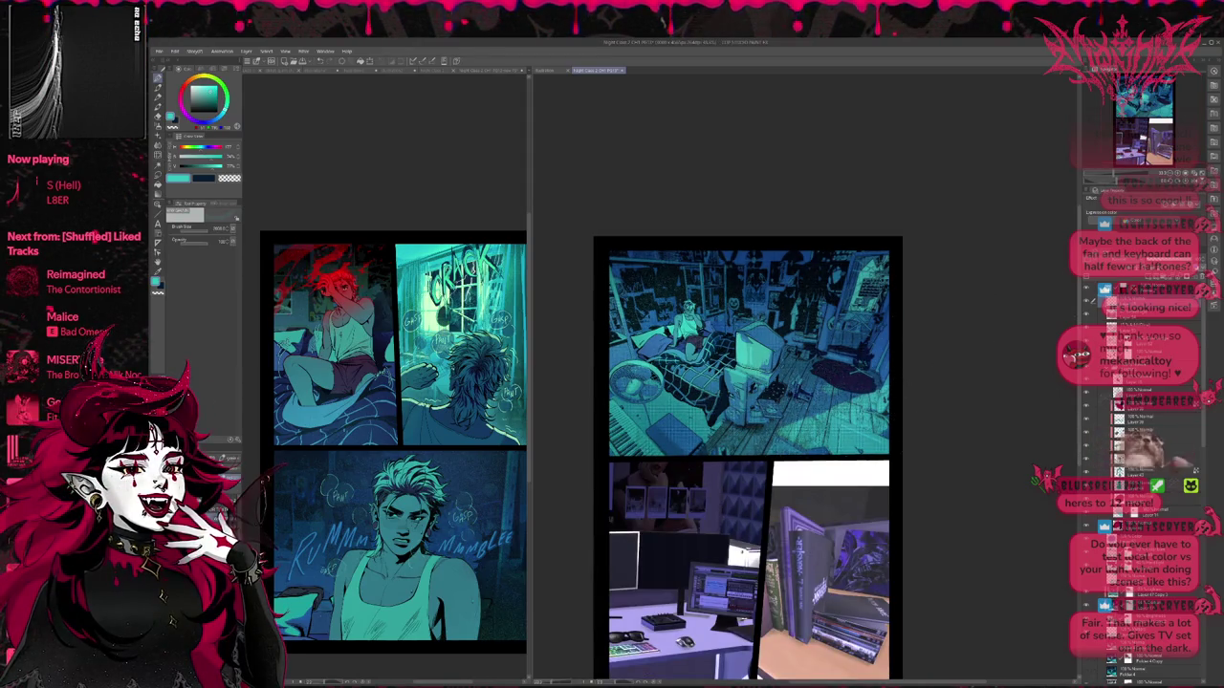
Step: Softly darken the floor patch at the right of the bedroom panel and show the halftone tone
drag(696, 447, 702, 404)
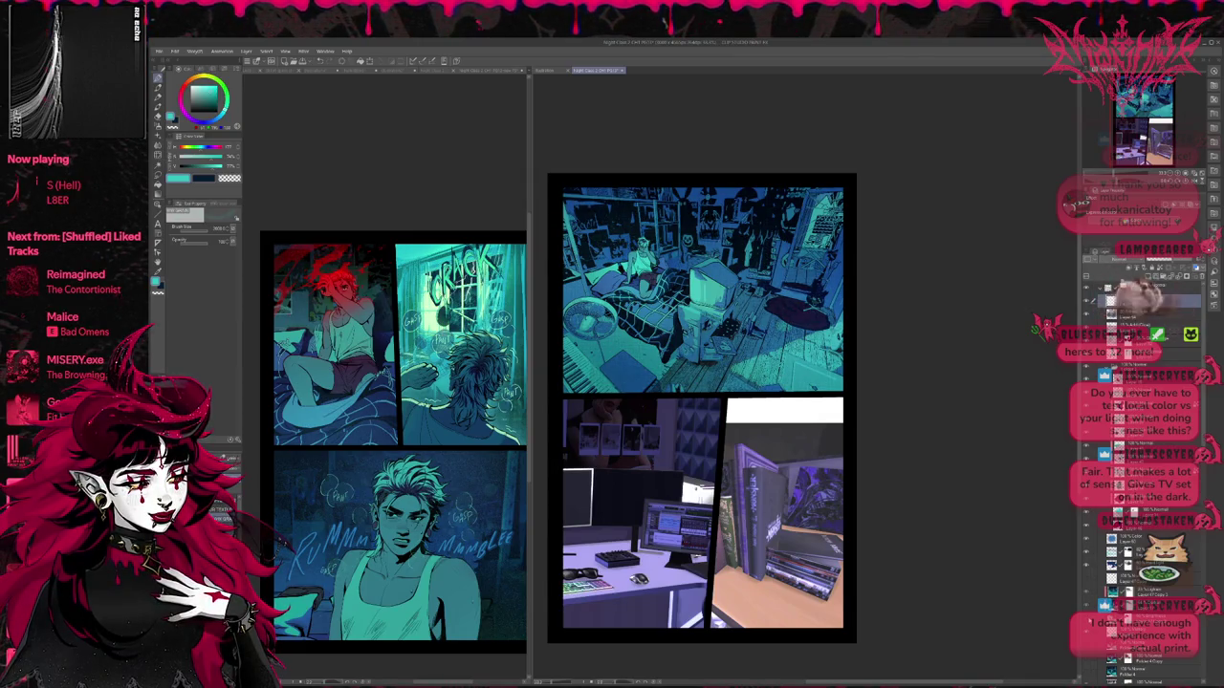
drag(736, 262, 832, 368)
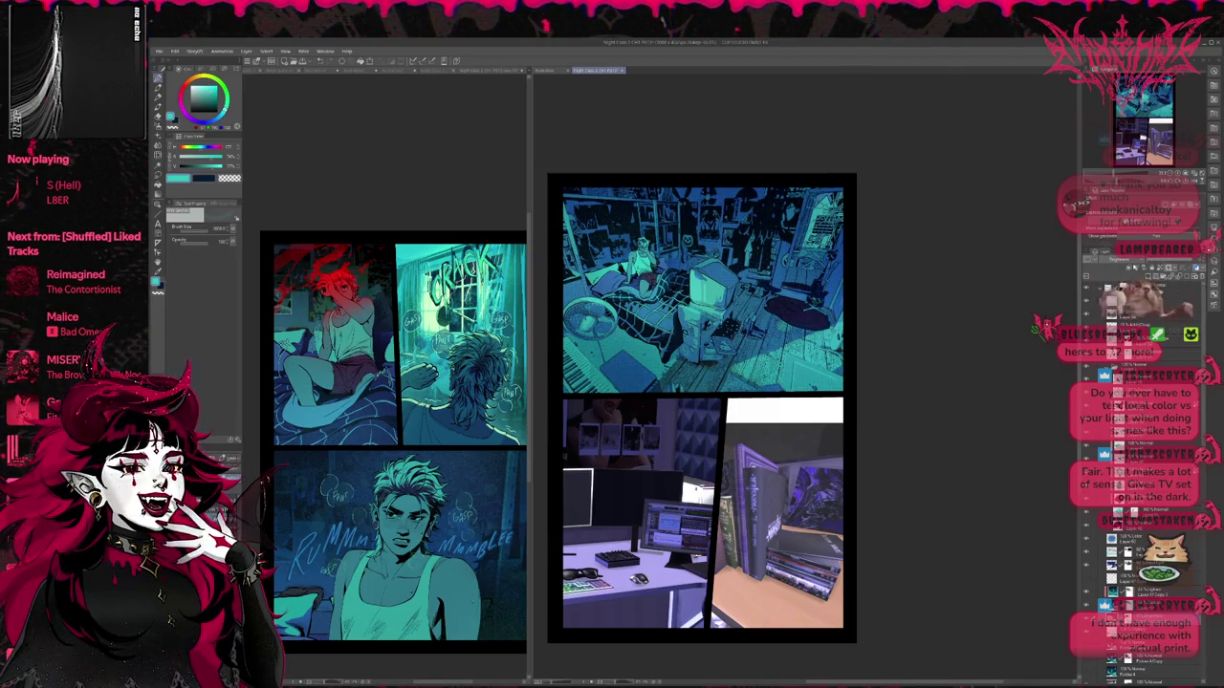
click(1148, 616)
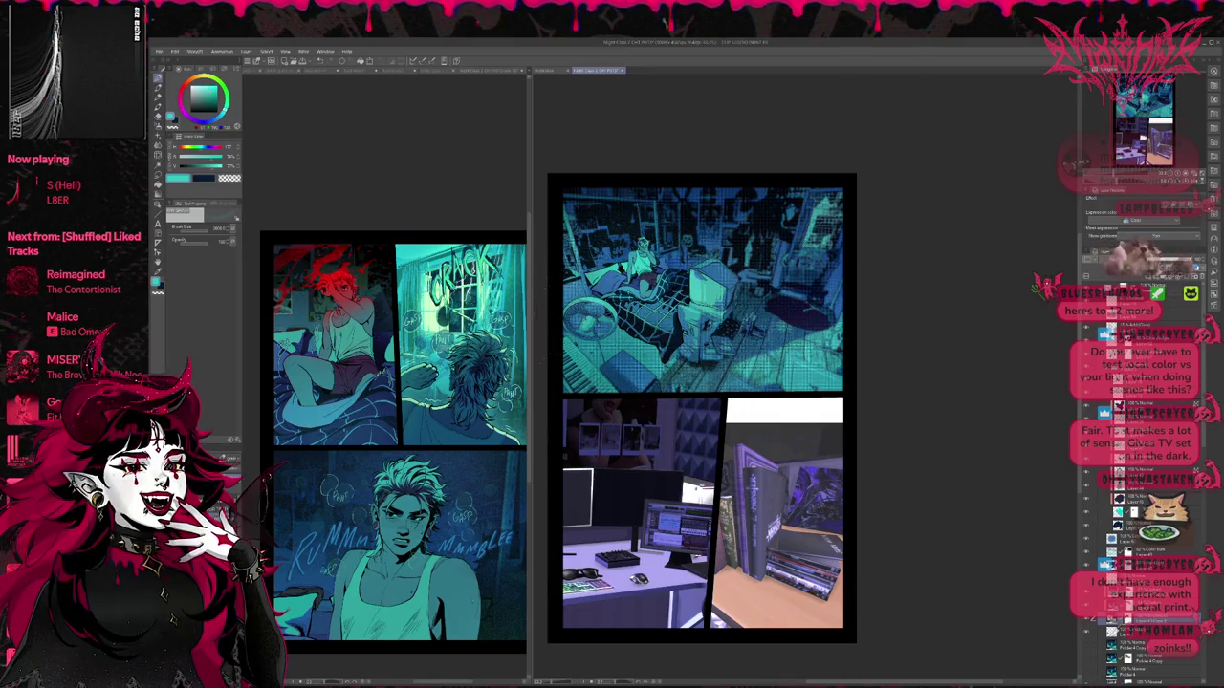
Step: Toggle the halftone tone layers to compare the top panel's dark blue and teal looks
key(p)
key(e)
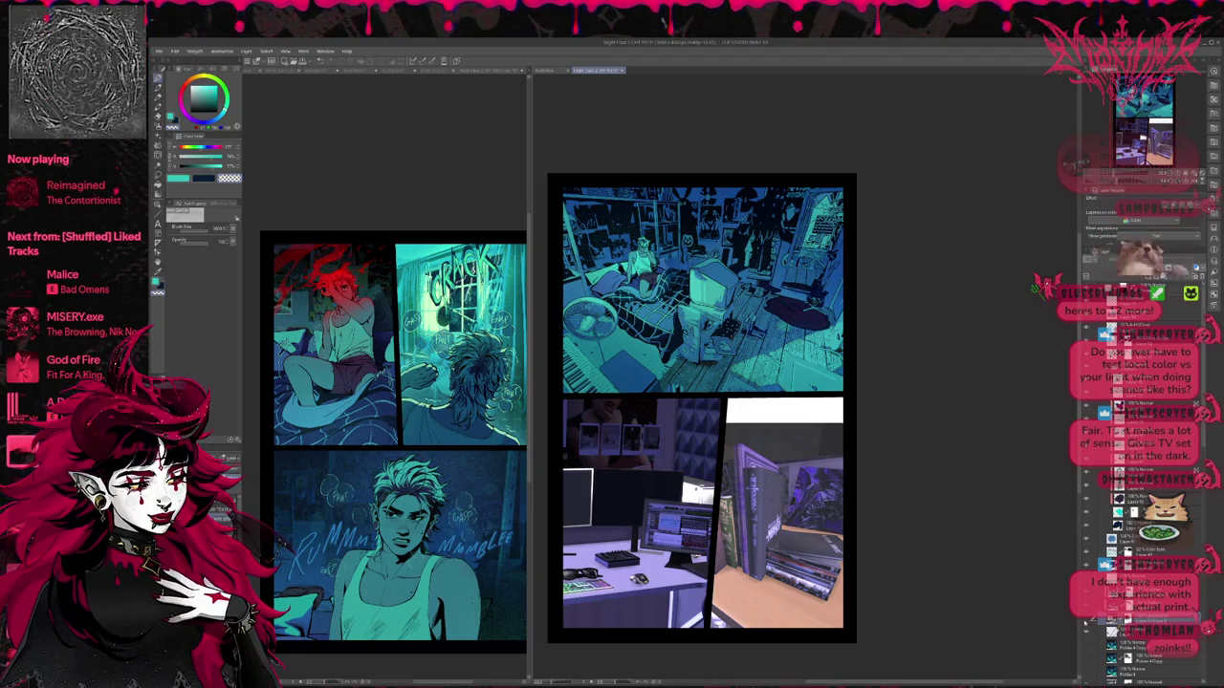
click(1087, 646)
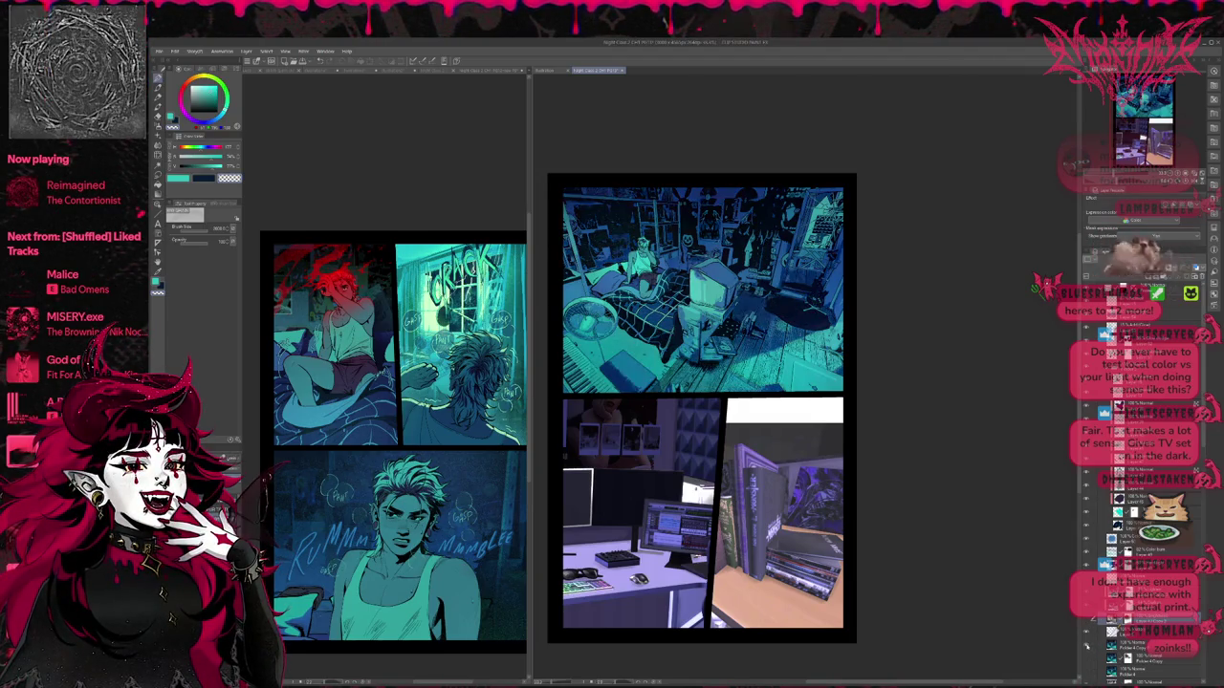
click(1087, 646)
click(1087, 646)
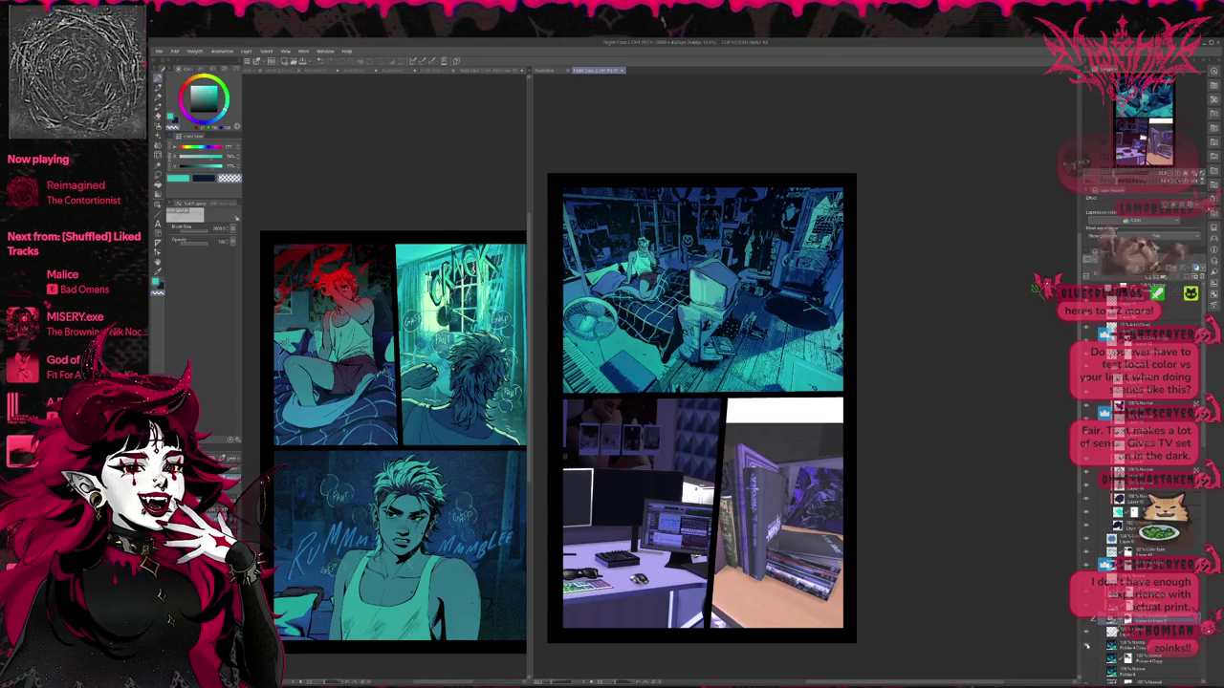
click(1087, 646)
click(1087, 646)
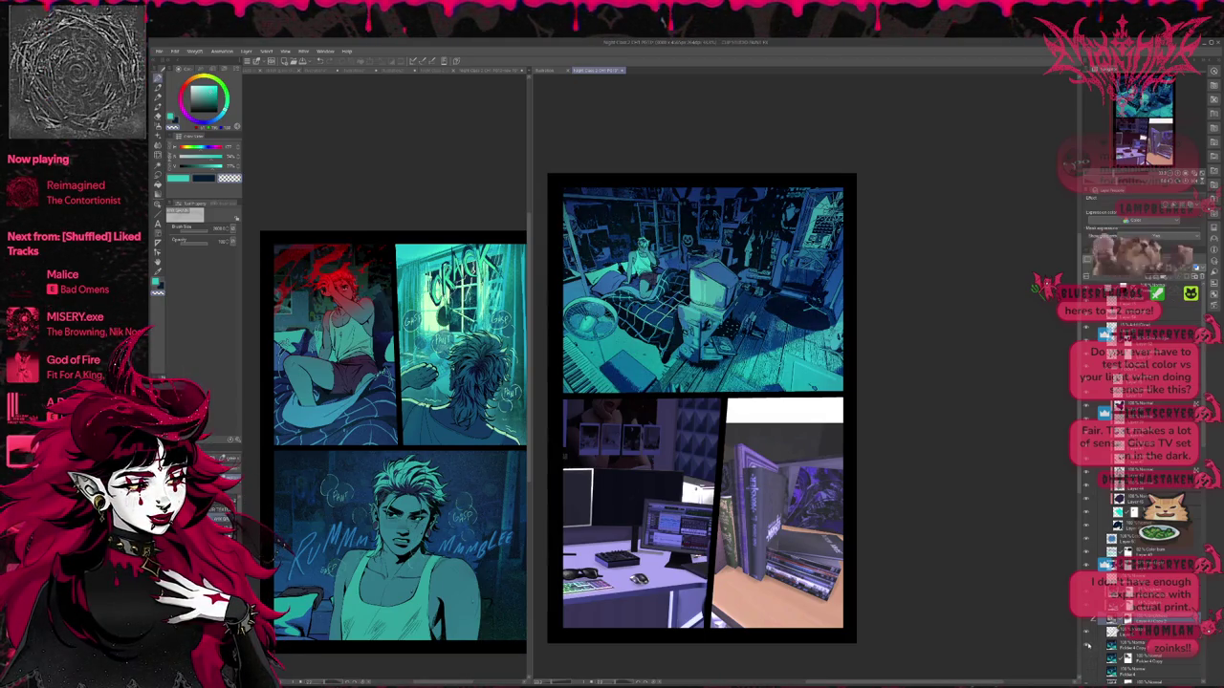
click(1138, 647)
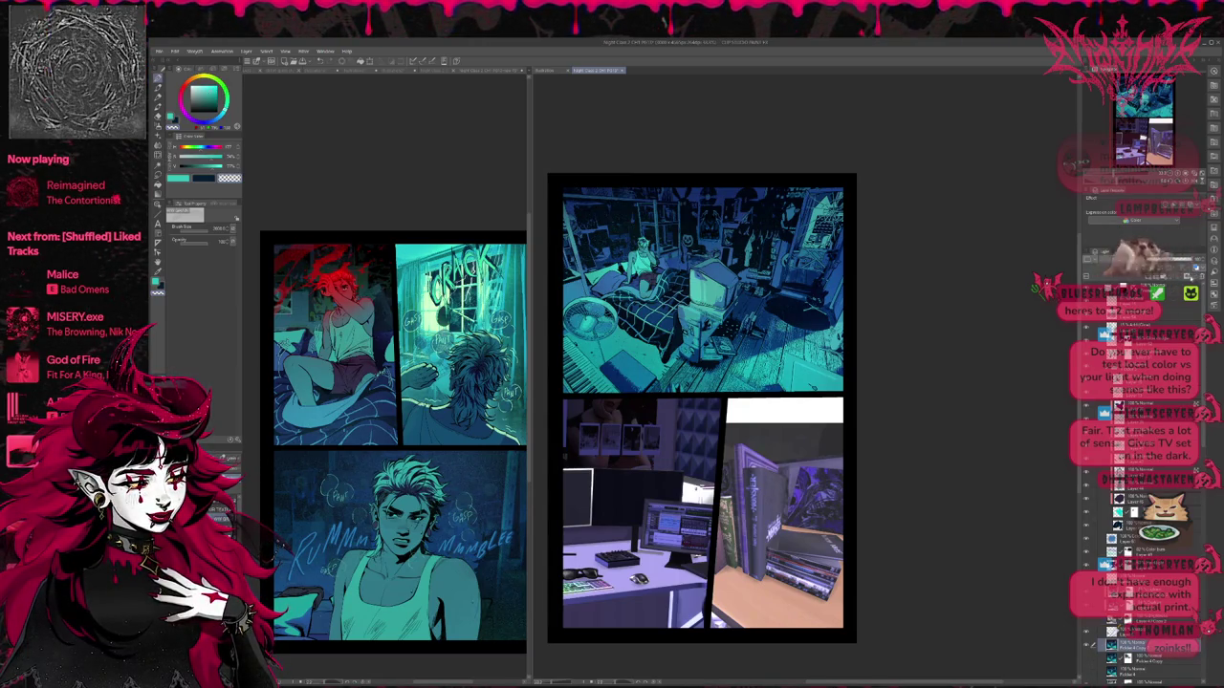
click(1128, 646)
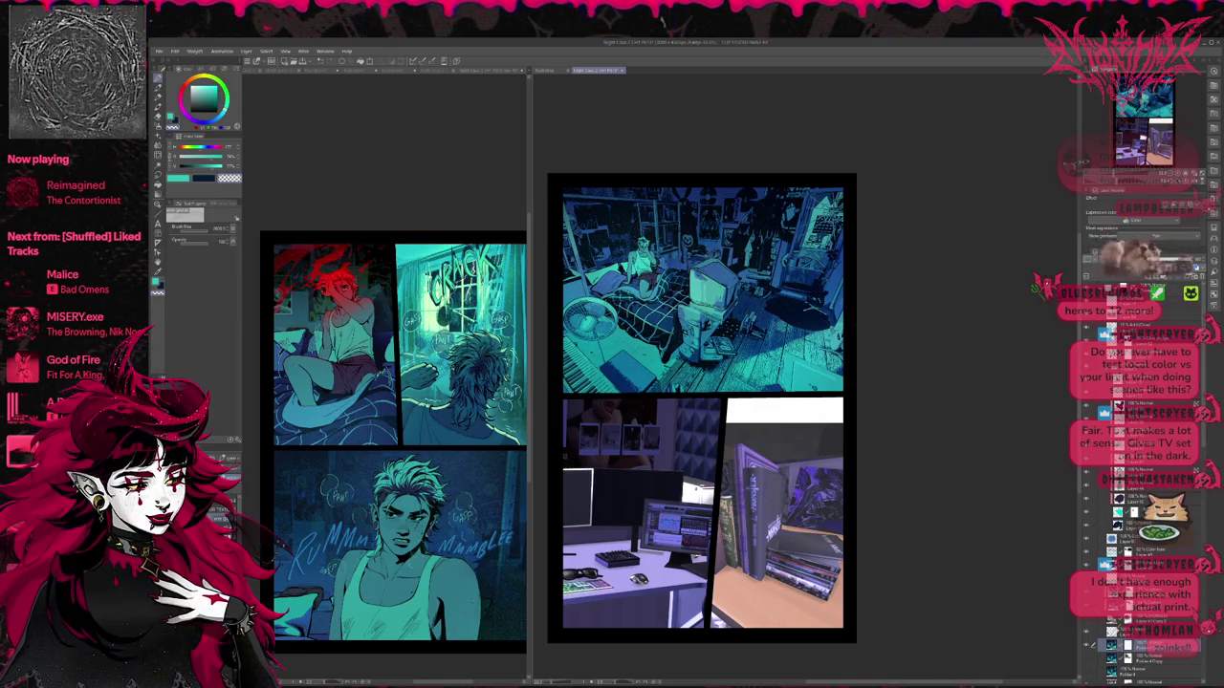
click(1087, 647)
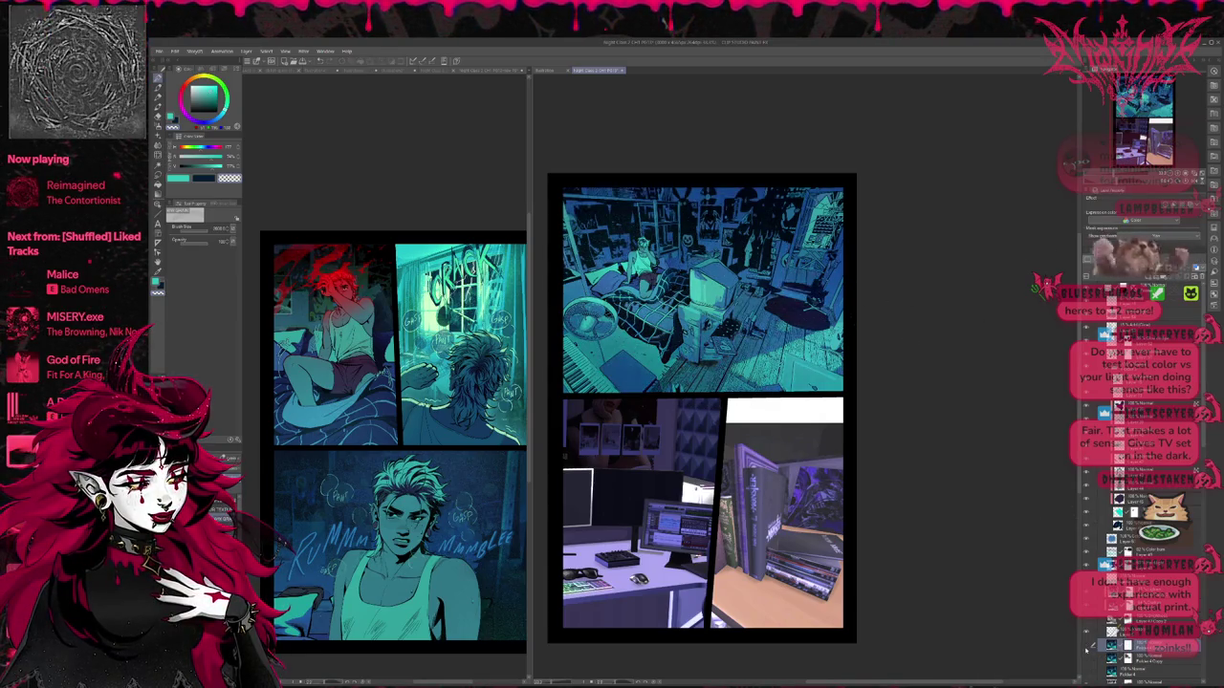
click(1087, 648)
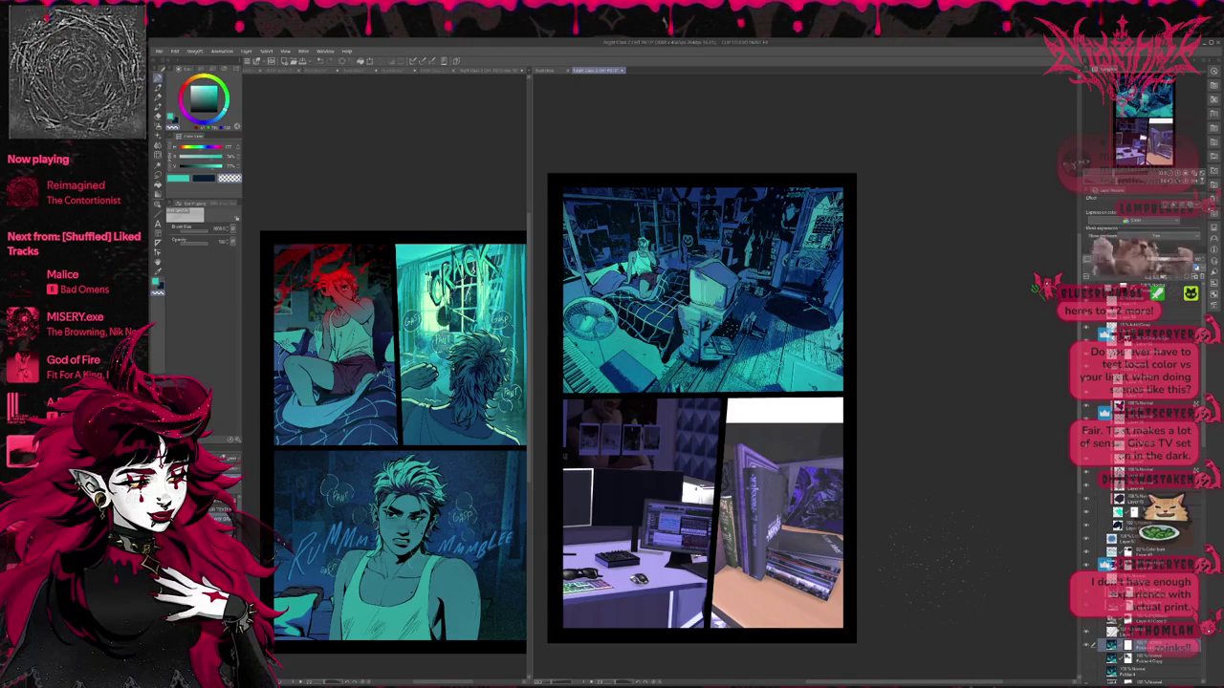
Step: Airbrush a bluer, purple tint across the bedroom panel
click(159, 126)
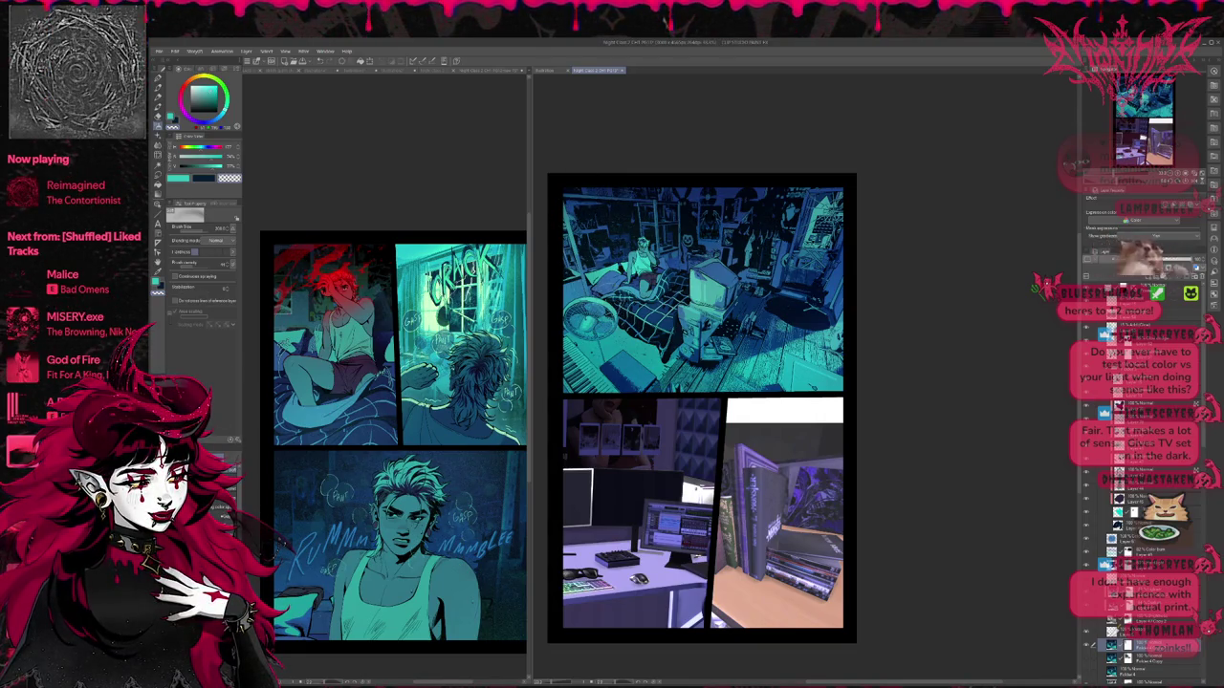
mouse_move(550, 354)
mouse_down()
mouse_move(648, 388)
mouse_move(746, 330)
mouse_move(707, 392)
mouse_move(803, 287)
mouse_up()
mouse_move(702, 363)
mouse_down()
mouse_move(665, 325)
mouse_move(731, 306)
mouse_move(708, 234)
mouse_move(726, 218)
mouse_move(765, 258)
mouse_move(789, 306)
mouse_move(765, 345)
mouse_move(818, 192)
mouse_move(722, 239)
mouse_move(803, 263)
mouse_move(820, 244)
mouse_up()
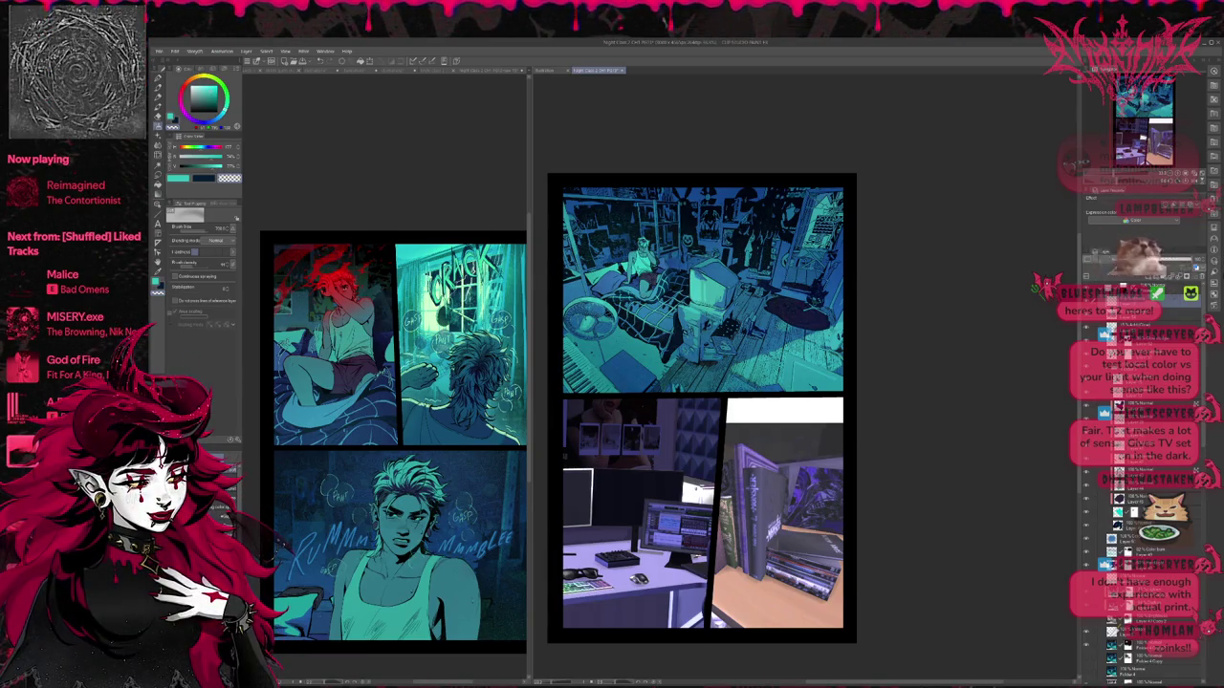
key(ctrl+z)
Step: Zoom in and show the dark blue shading layers over the room's right side, checking with undo/redo
key(ctrl+plus)
key(ctrl+plus)
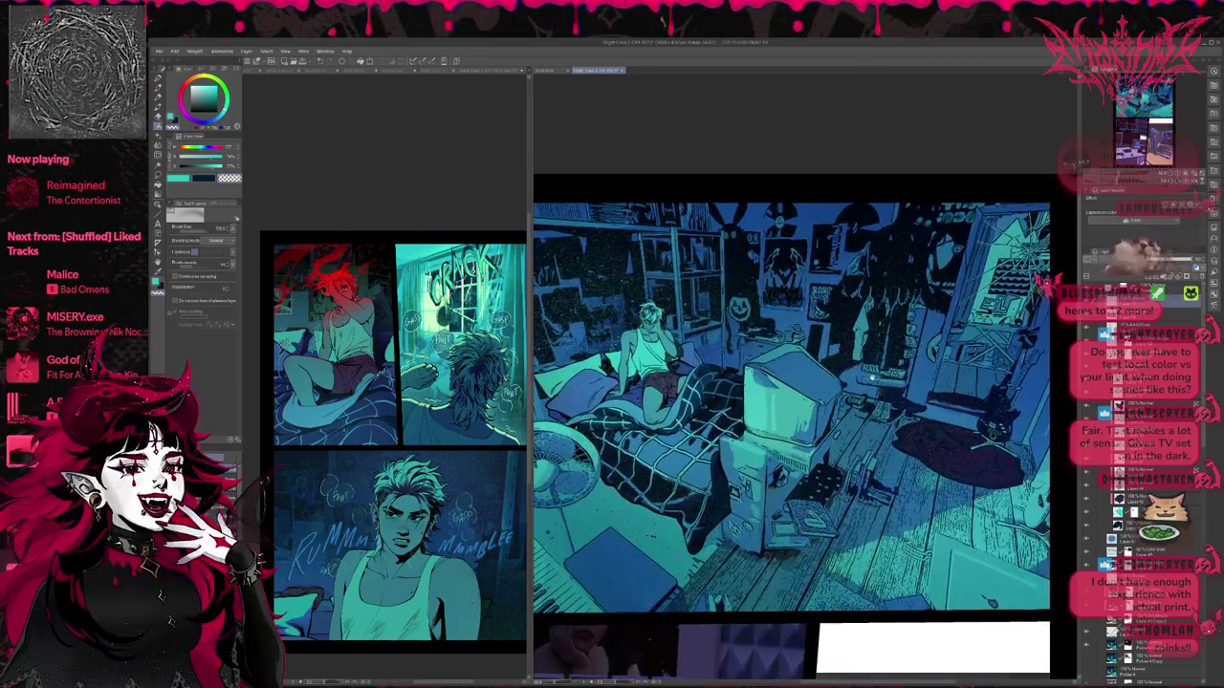
key(ctrl+plus)
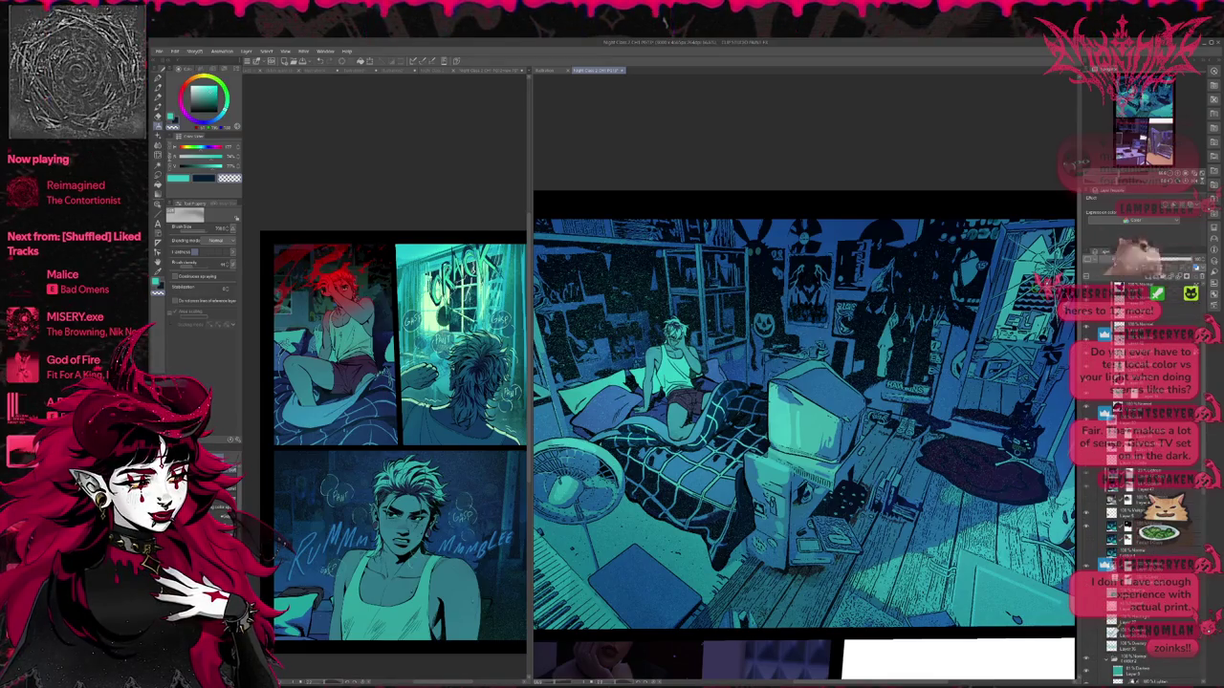
click(1086, 541)
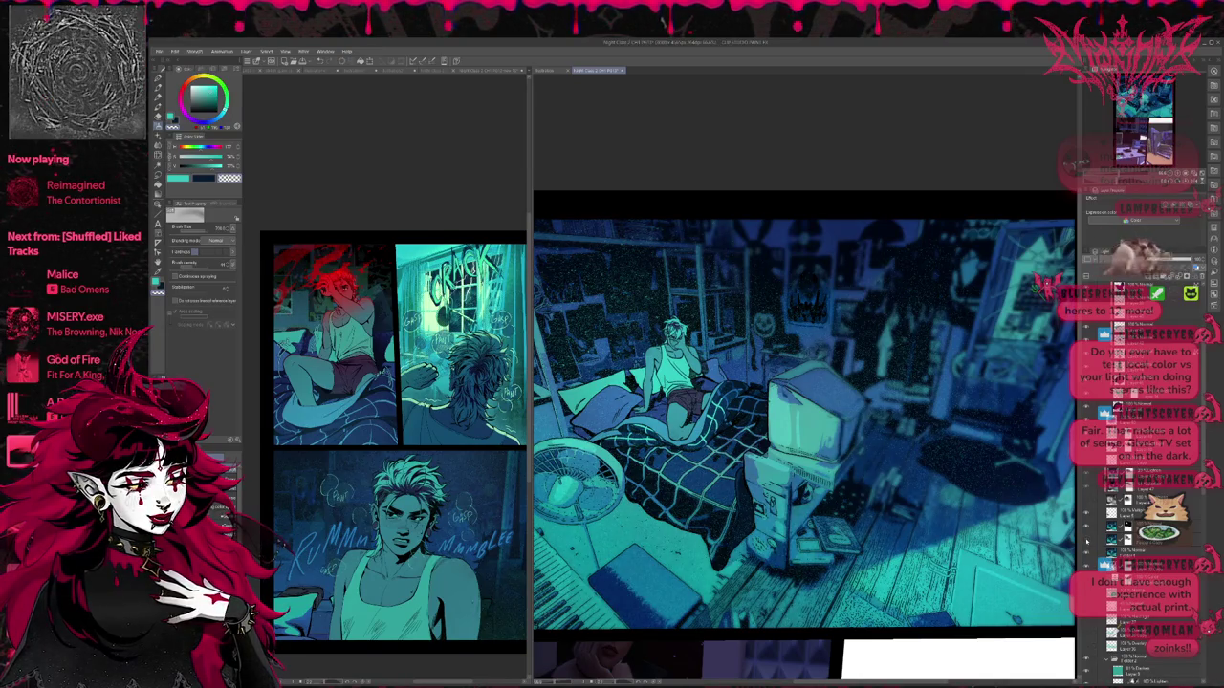
click(1086, 553)
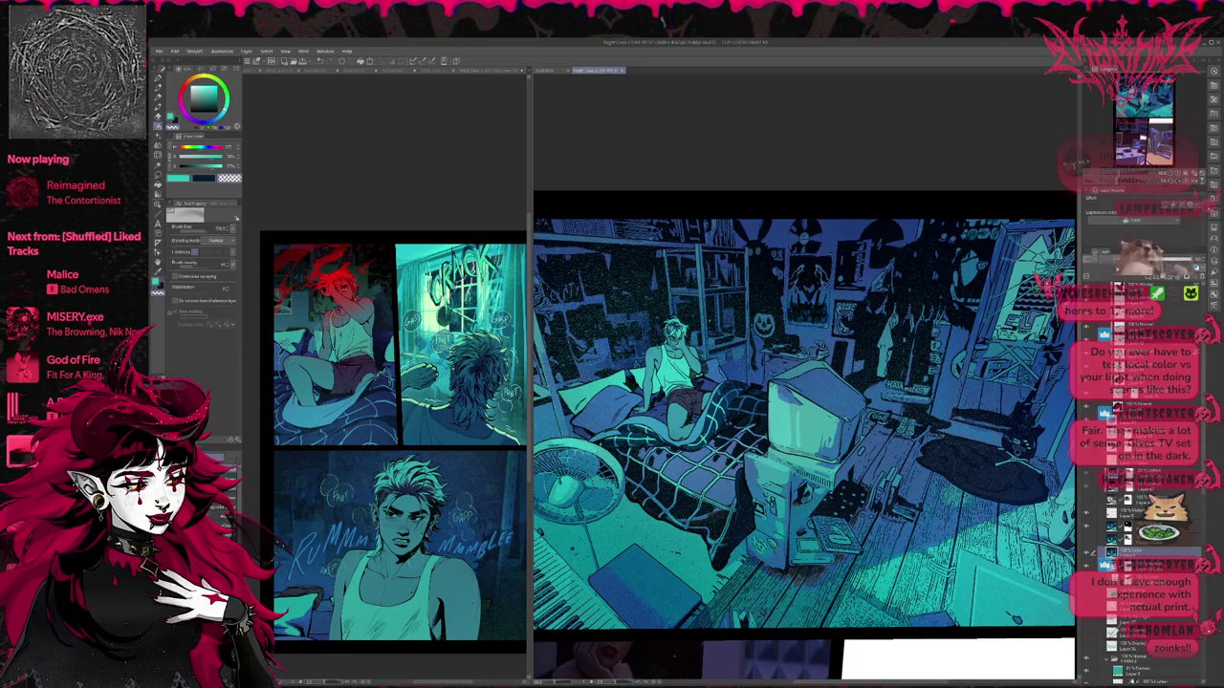
key(ctrl+z)
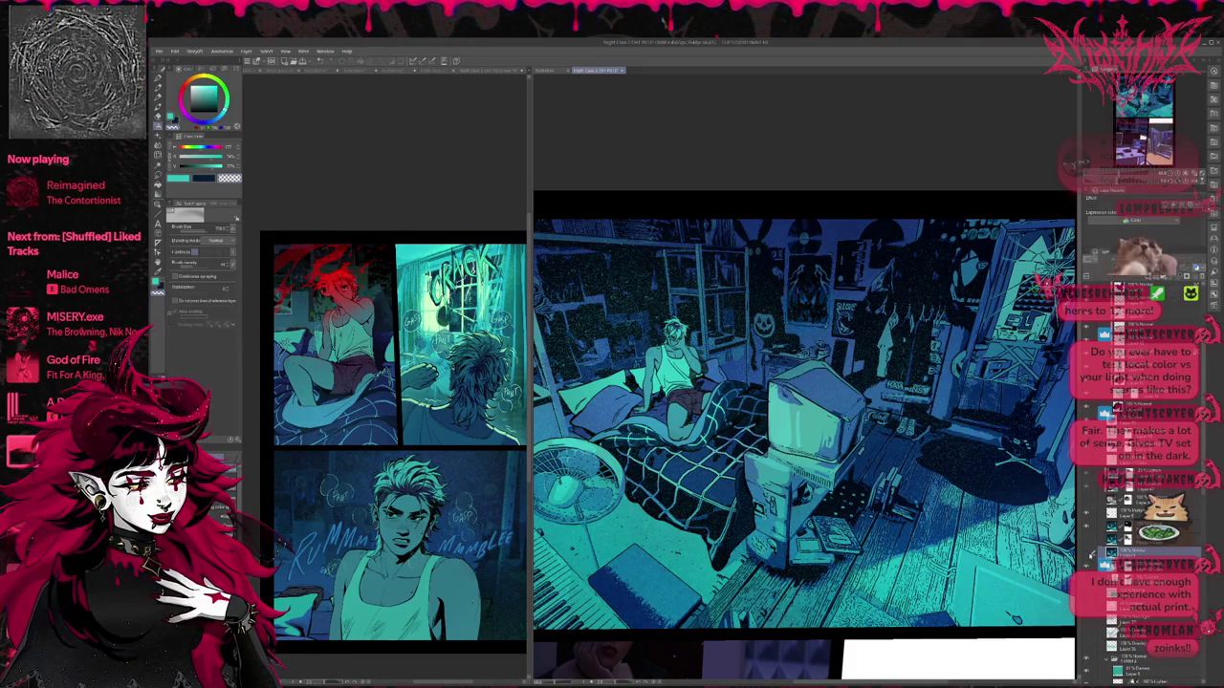
key(ctrl+y)
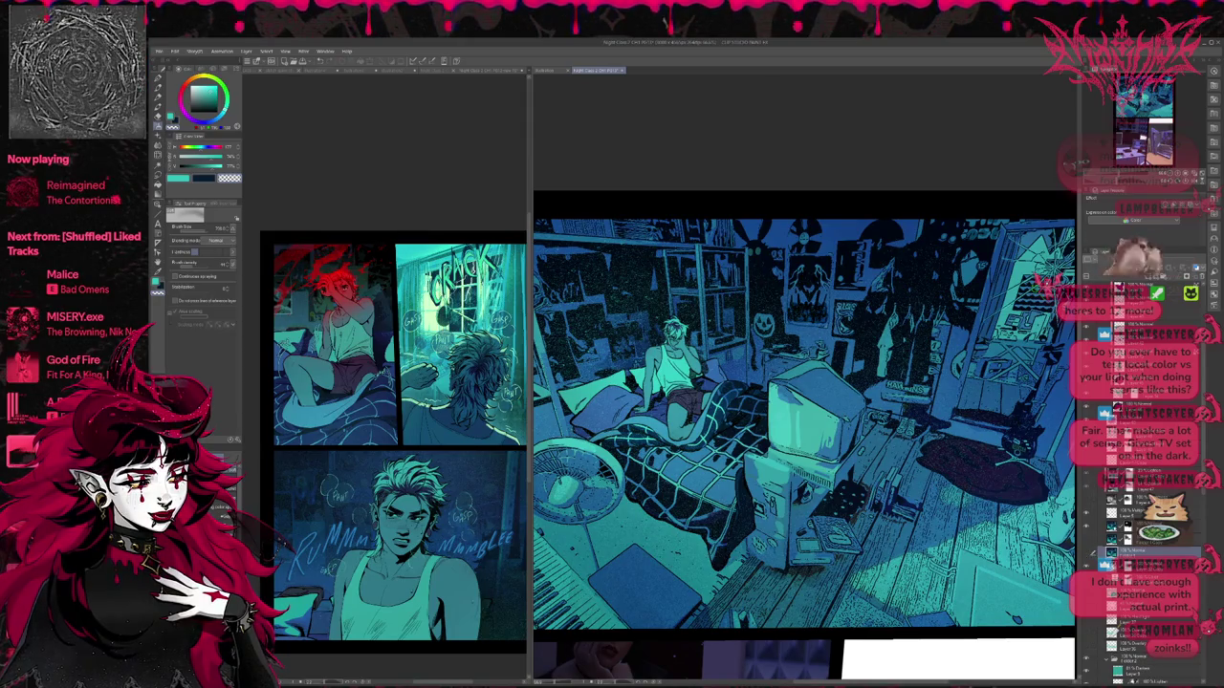
Step: Open layer groups and toggle the cyan wash and lighting layers on and off to compare
click(1092, 515)
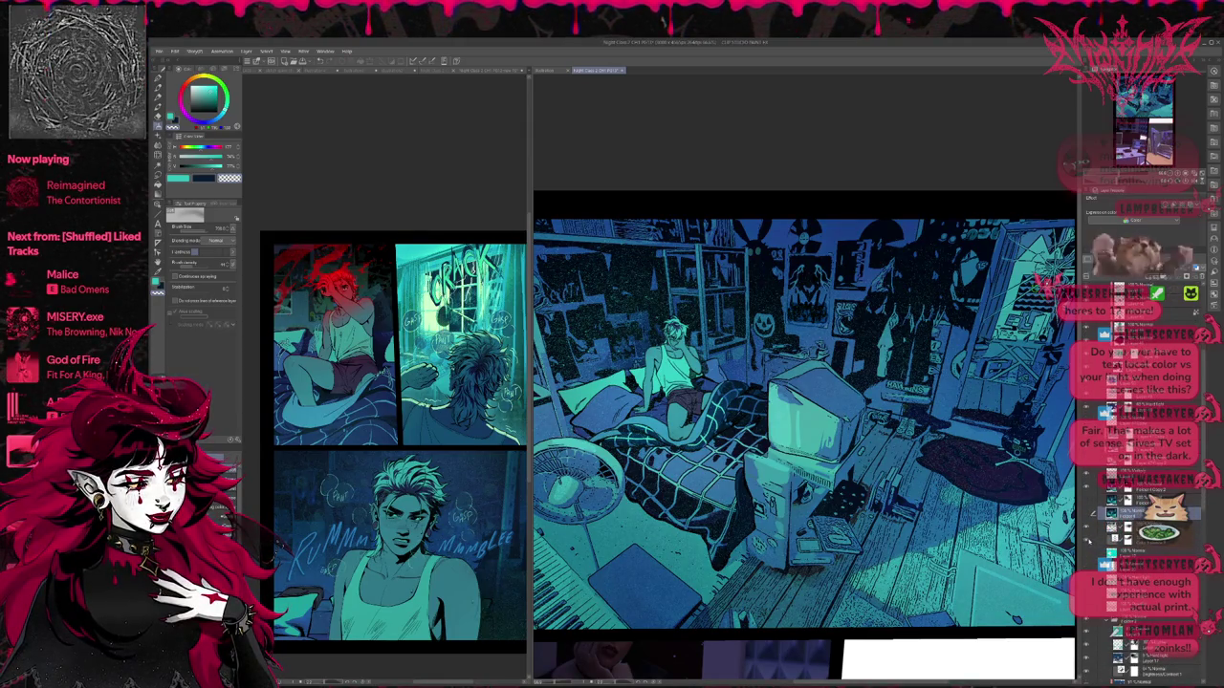
click(1090, 516)
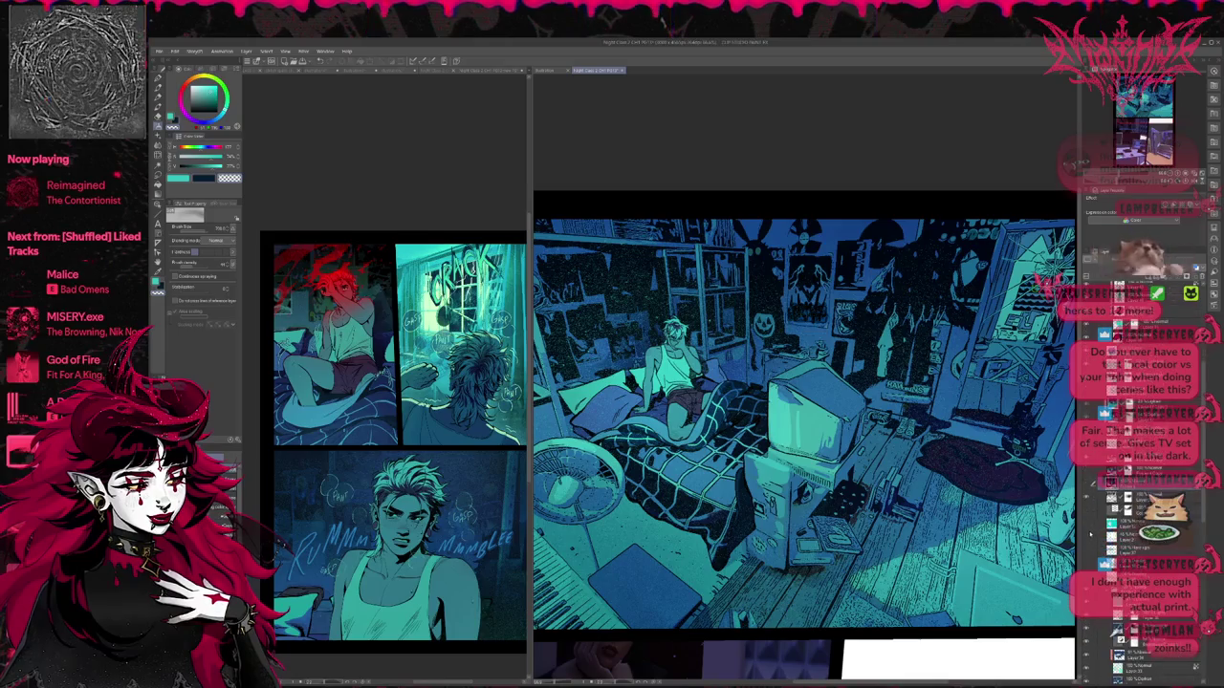
click(1090, 525)
click(1088, 535)
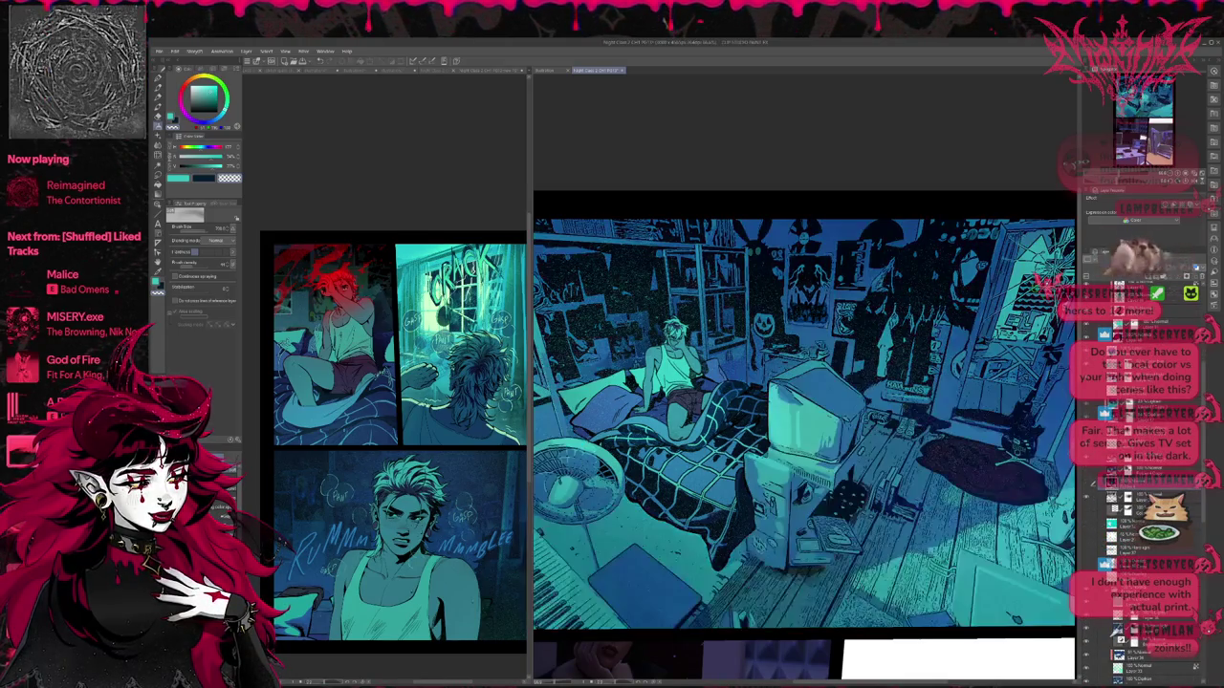
click(1089, 535)
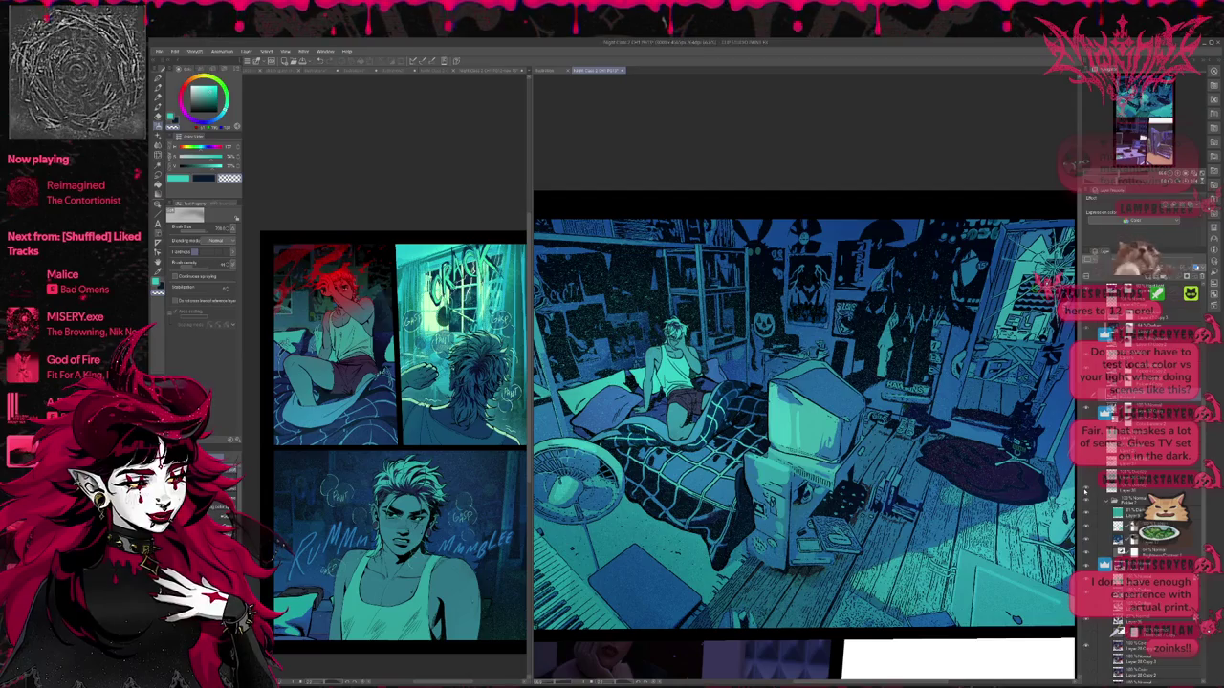
click(1086, 489)
click(1086, 478)
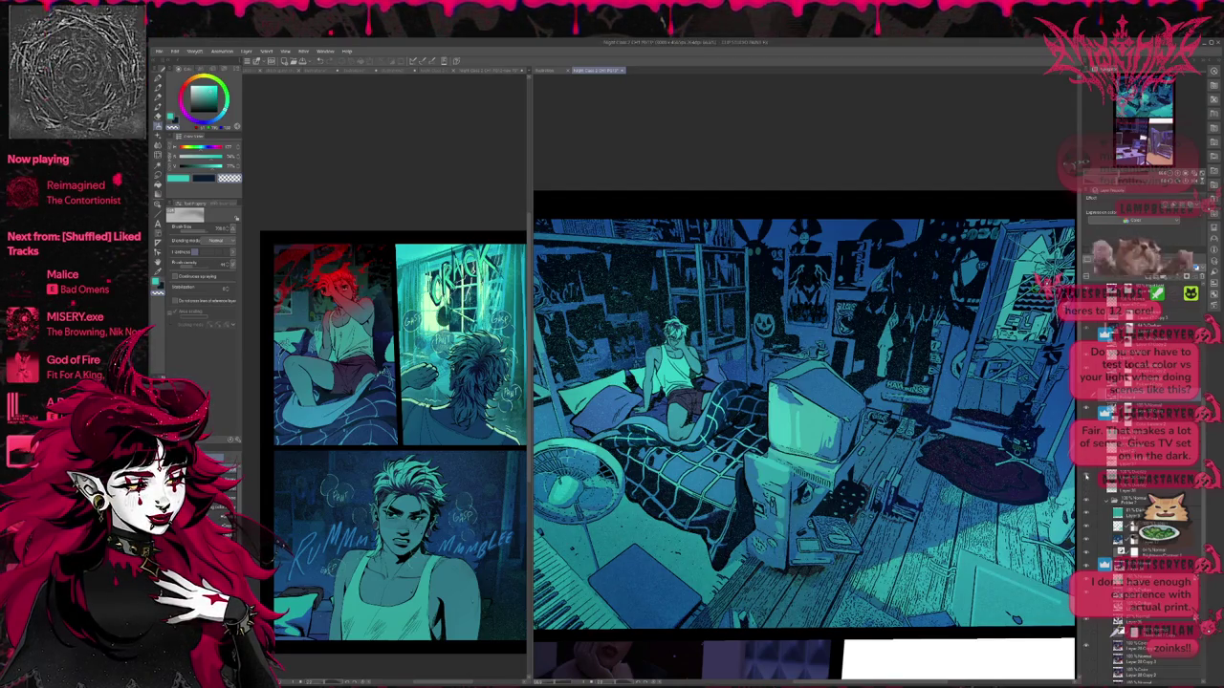
click(1086, 478)
click(1086, 478)
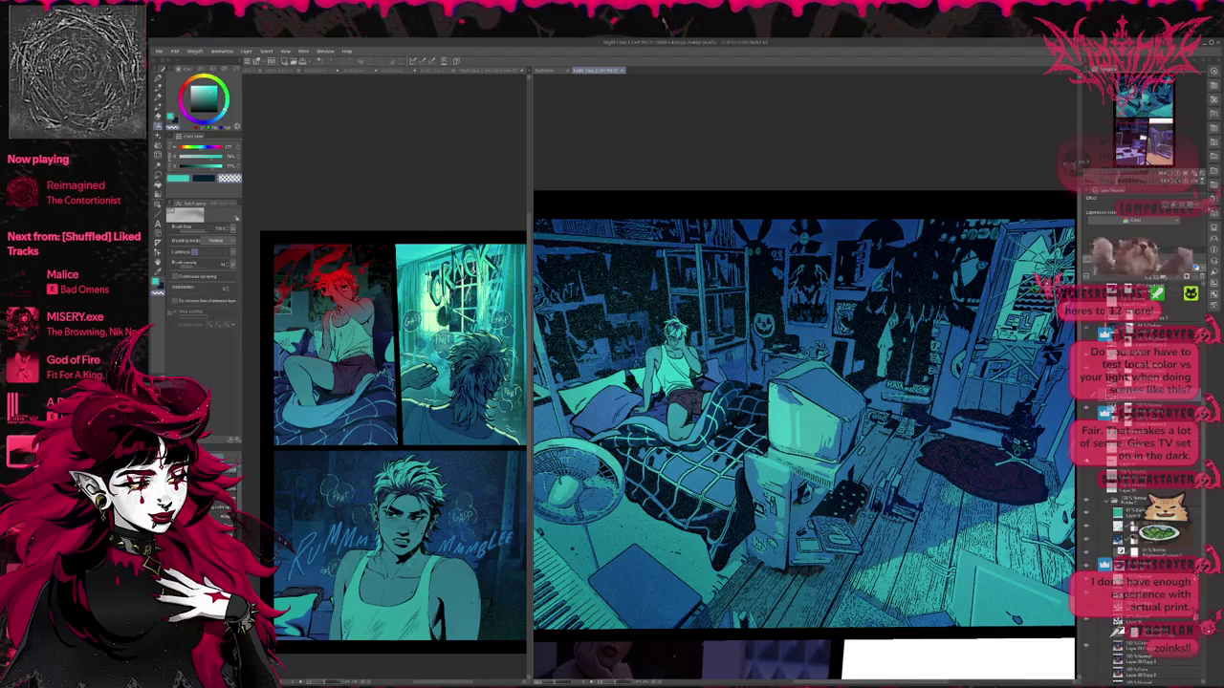
scroll(1137, 526, down, 2)
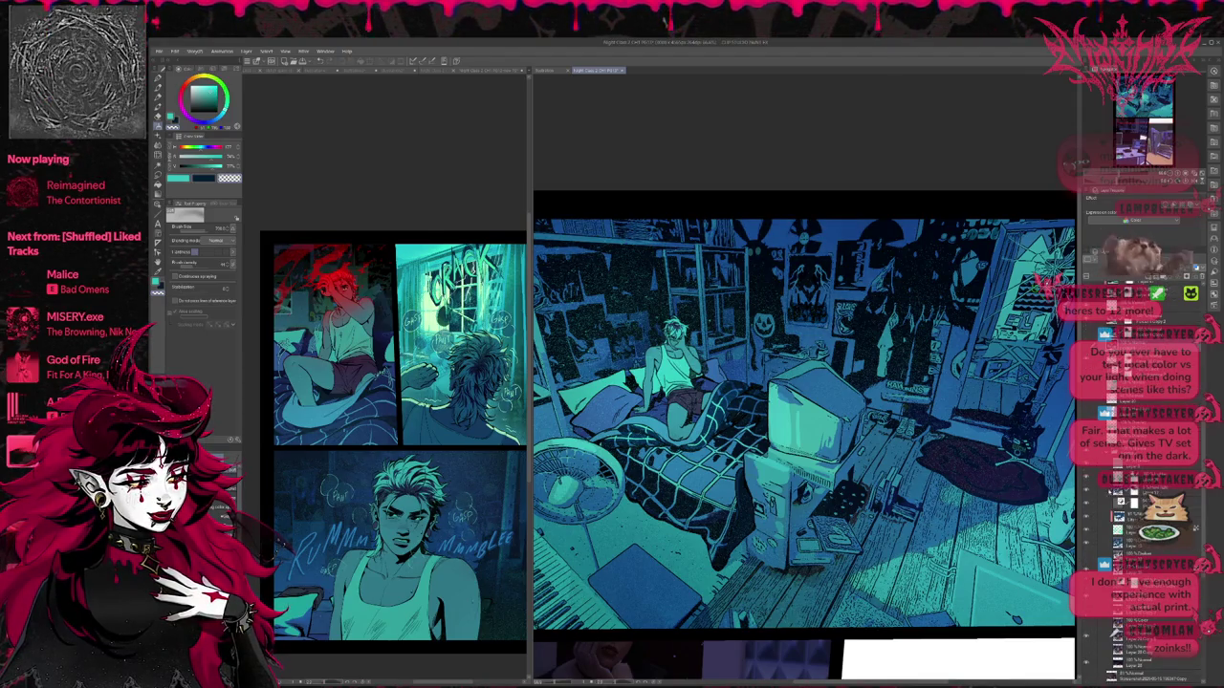
scroll(1138, 525, down, 2)
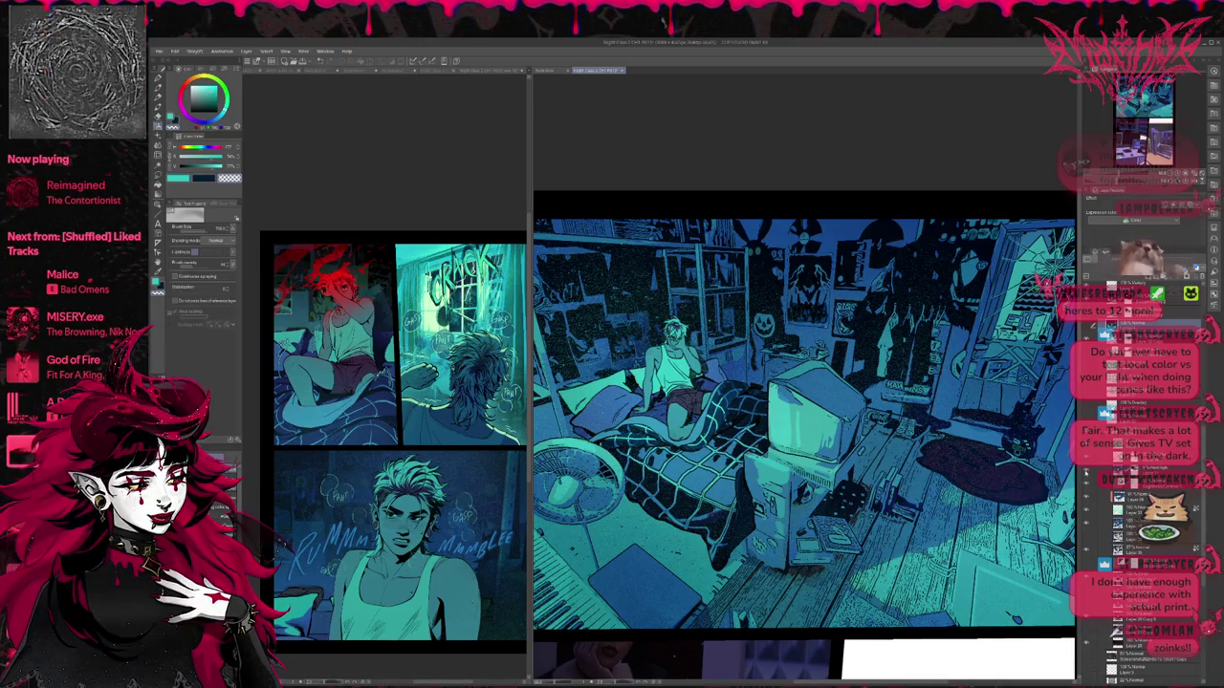
scroll(981, 567, down, 1)
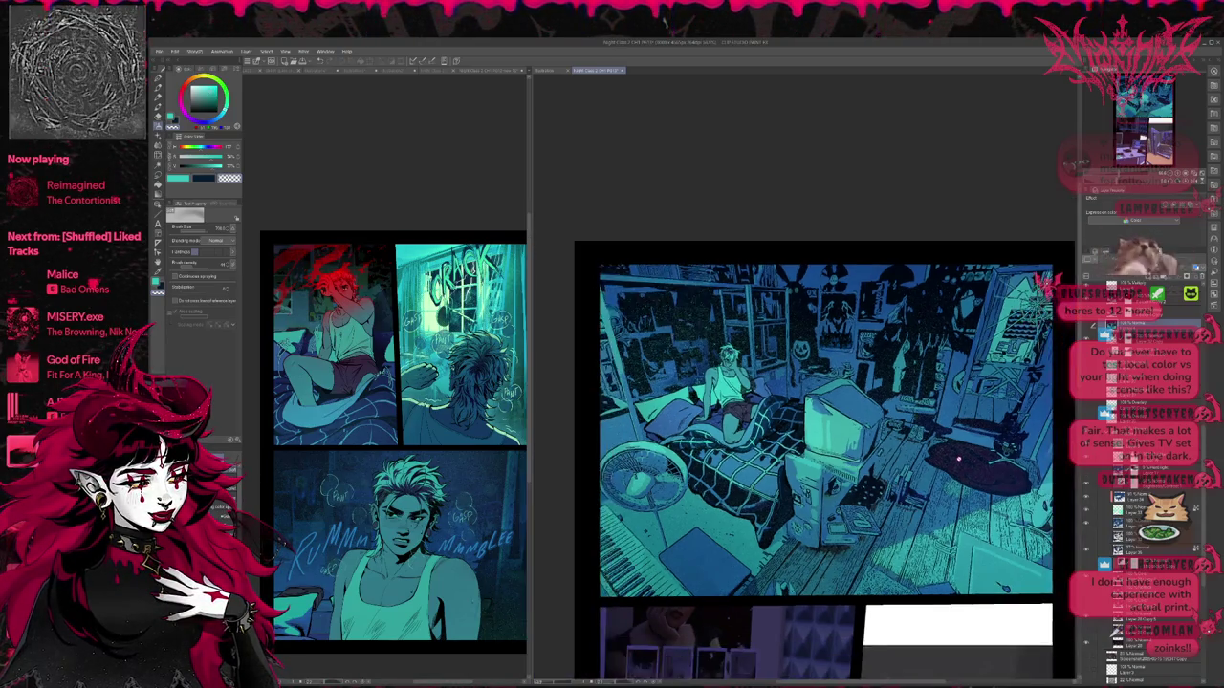
Step: Switch between the darker and brighter teal lighting passes to compare them
scroll(981, 567, down, 1)
click(1087, 486)
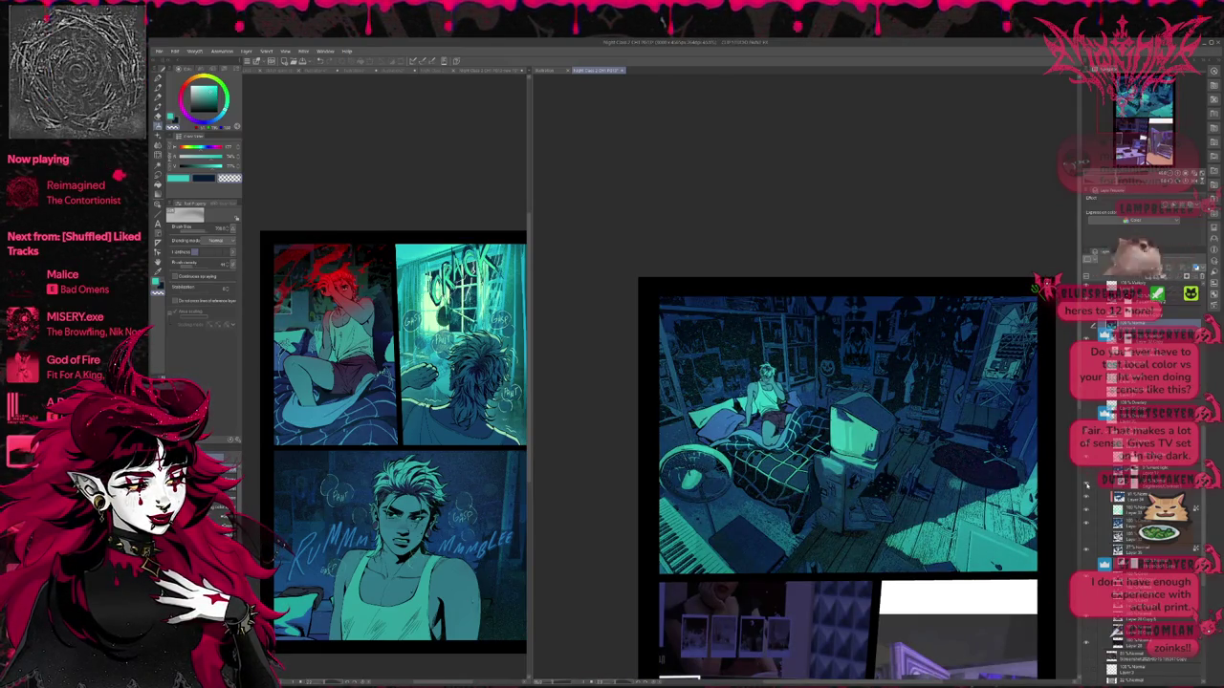
click(1086, 486)
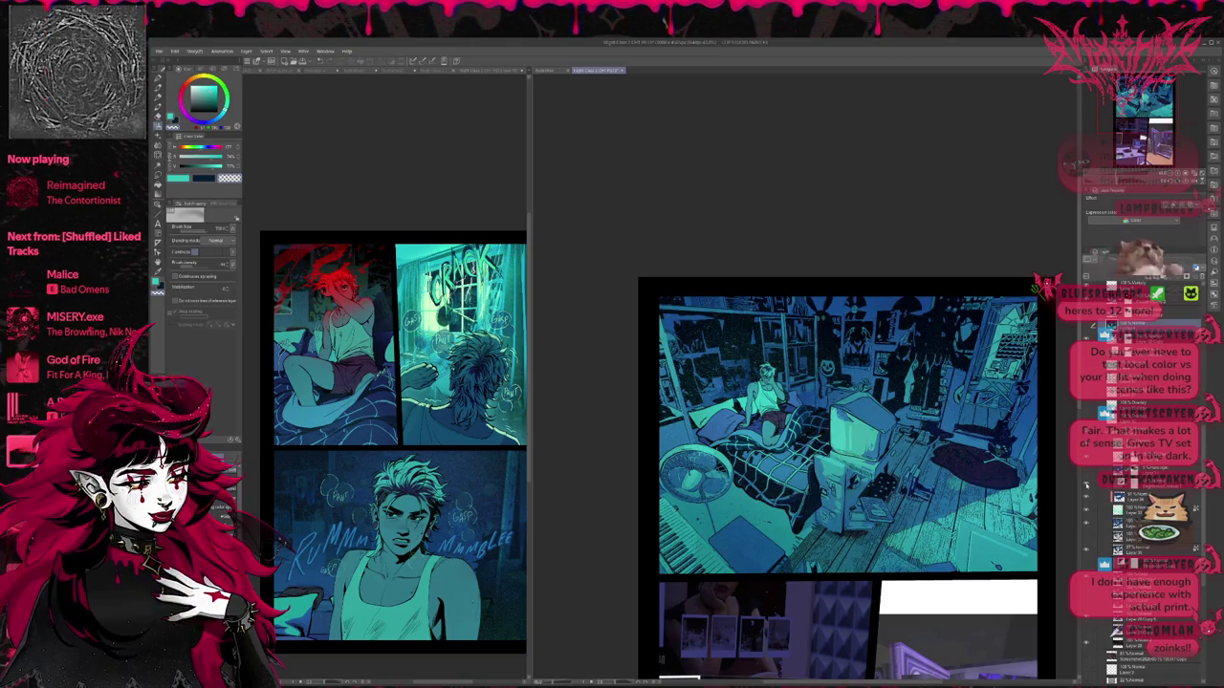
click(1086, 486)
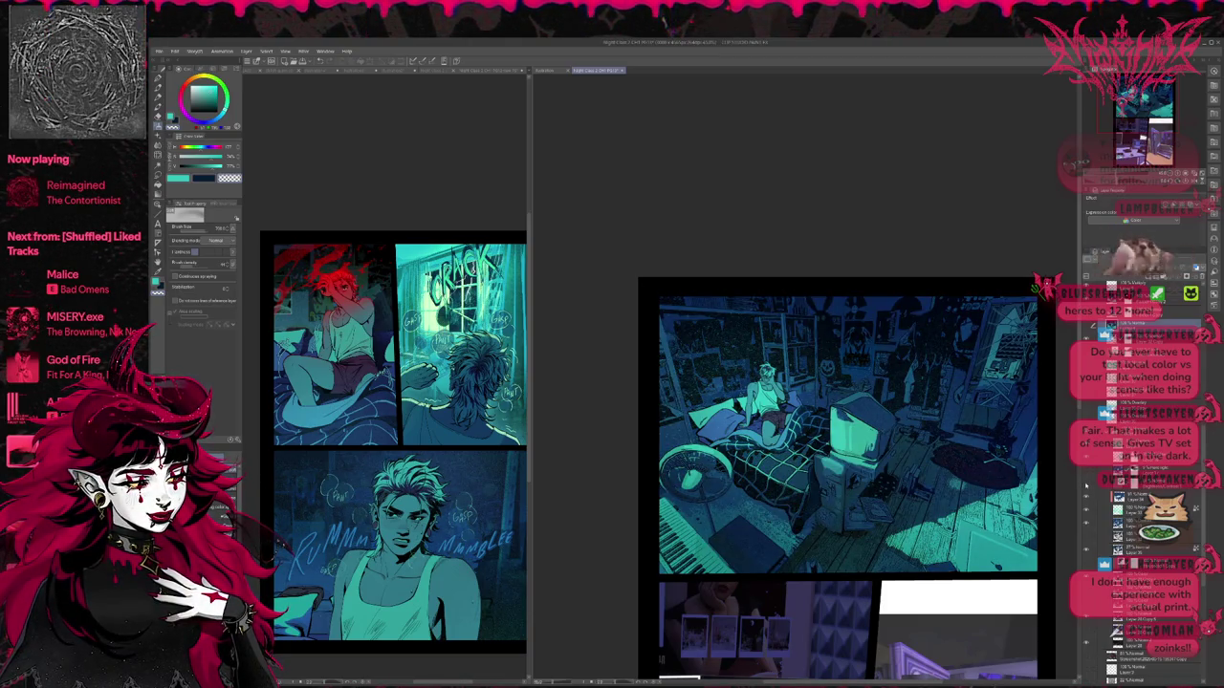
click(1086, 474)
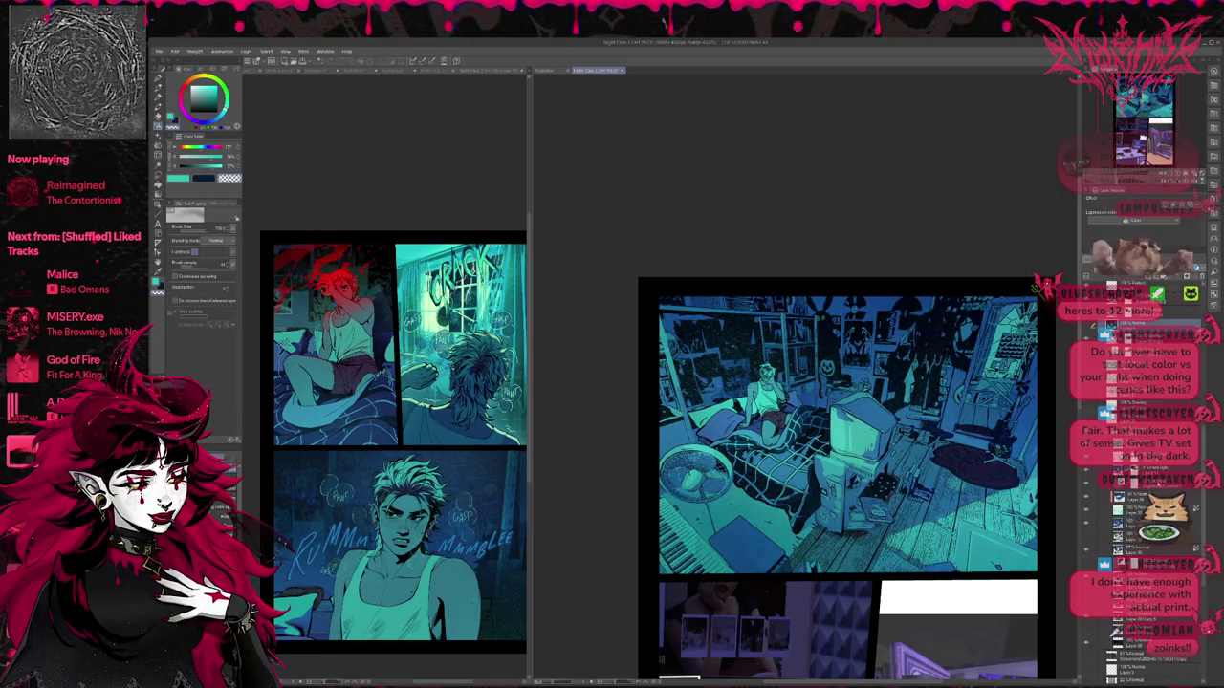
click(1099, 485)
Step: Darken the room and floor, toggle the fan and bed light, and brighten the floor and TV
click(1165, 260)
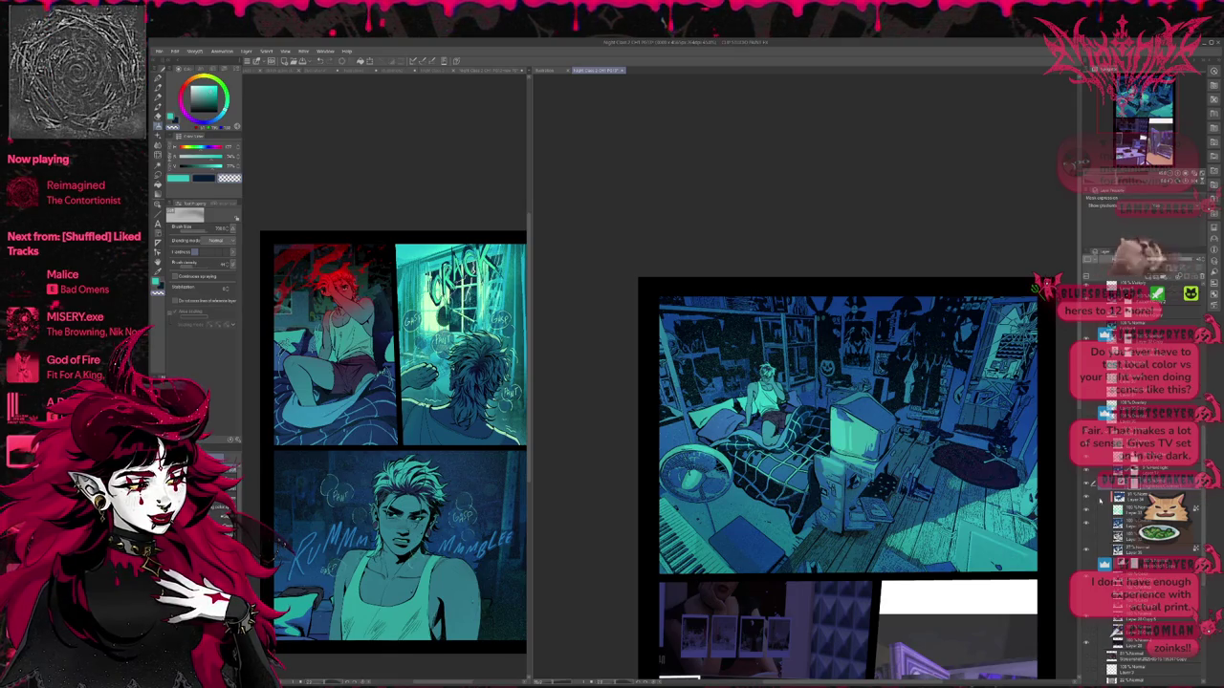
click(1087, 485)
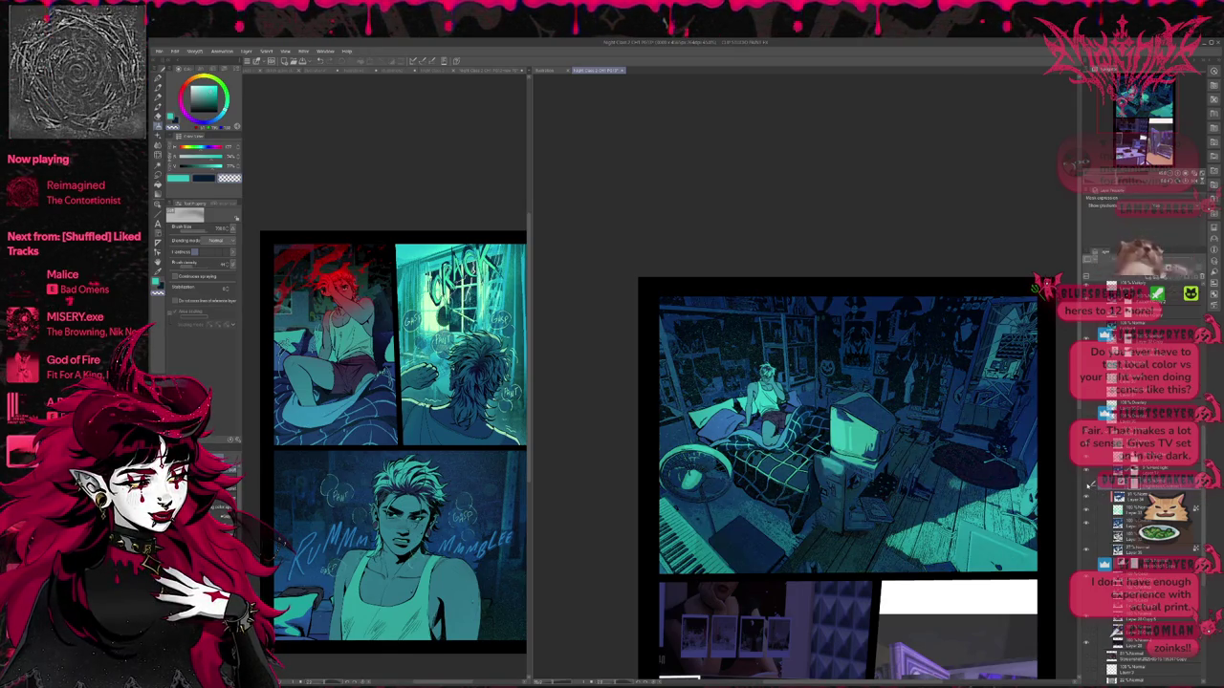
click(1087, 485)
click(1087, 486)
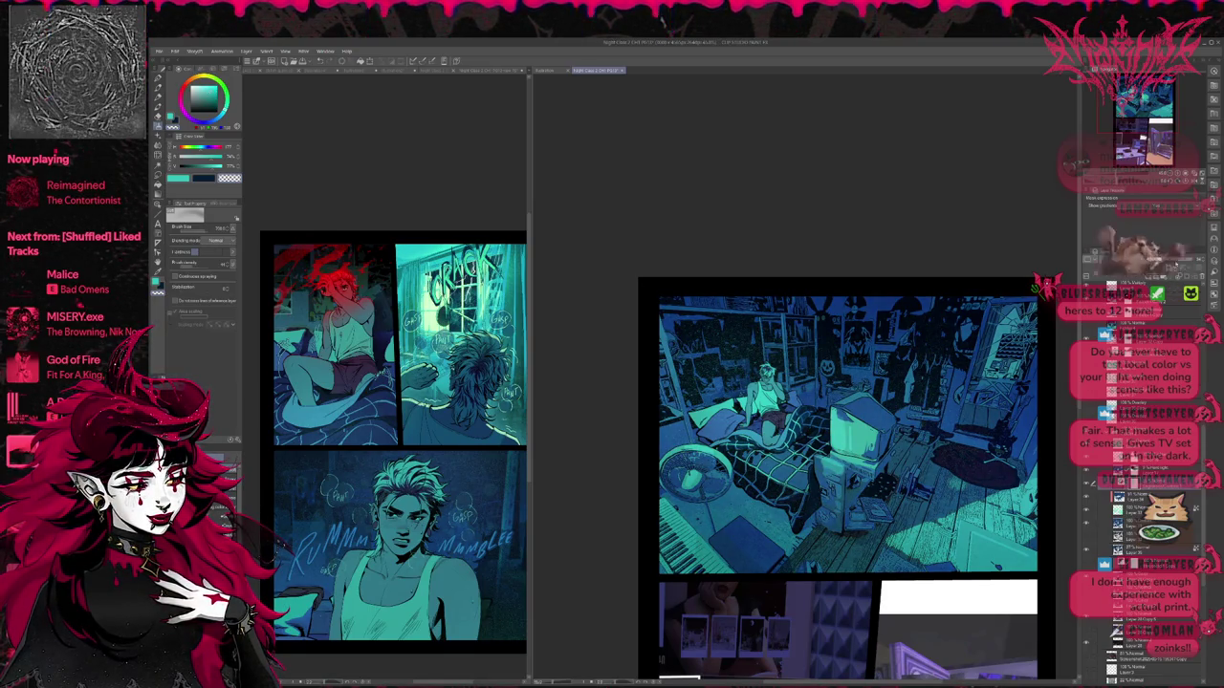
click(1086, 486)
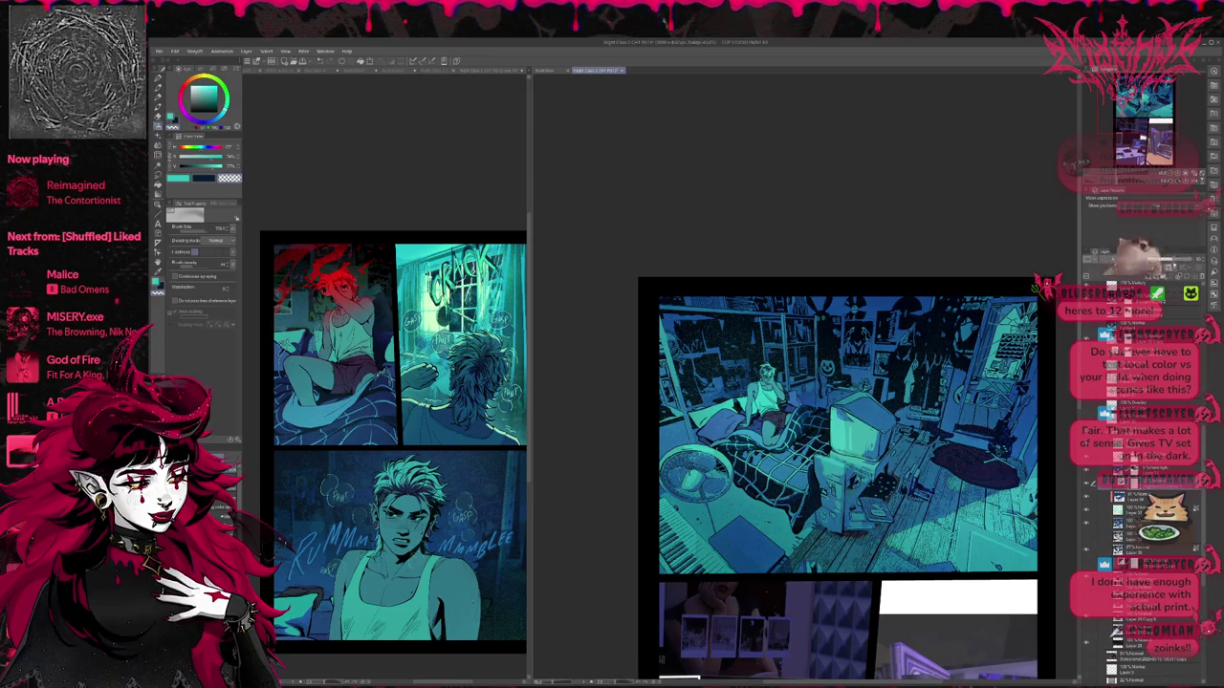
click(1086, 508)
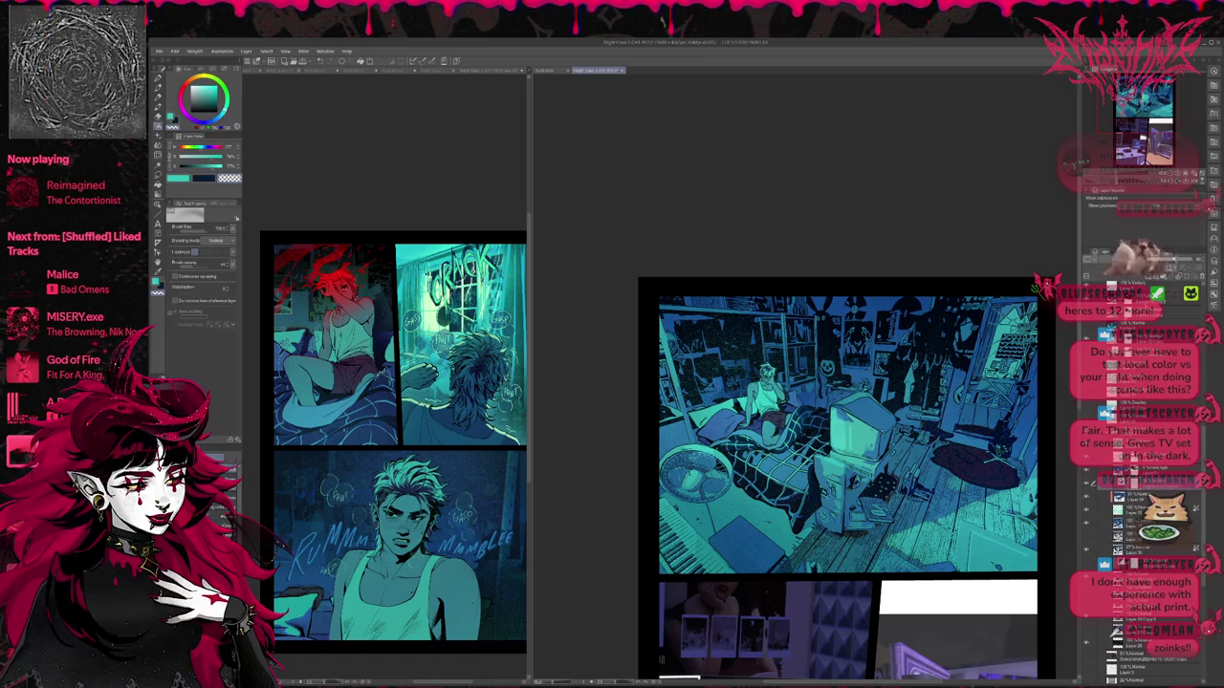
scroll(752, 299, down, 1)
scroll(751, 299, down, 1)
drag(822, 478, 769, 457)
drag(949, 404, 953, 363)
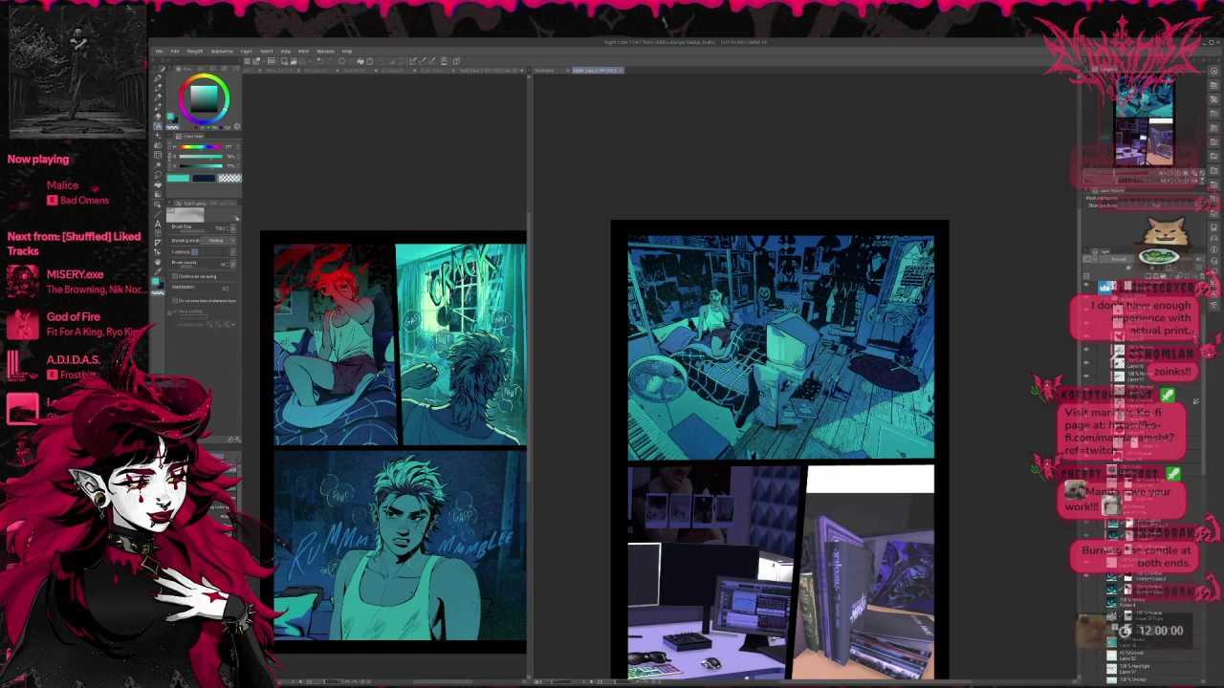
Step: Turn on the dark rug and deeper shading layer after comparing it off and on
scroll(1138, 478, down, 5)
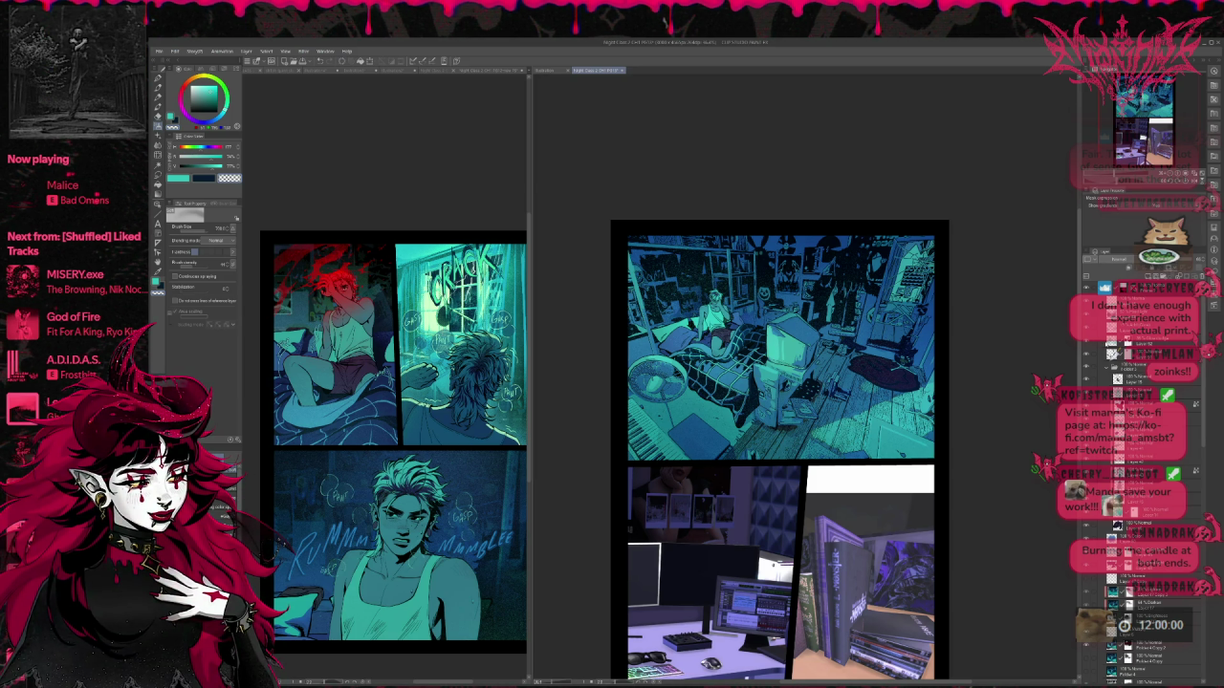
scroll(1135, 478, down, 3)
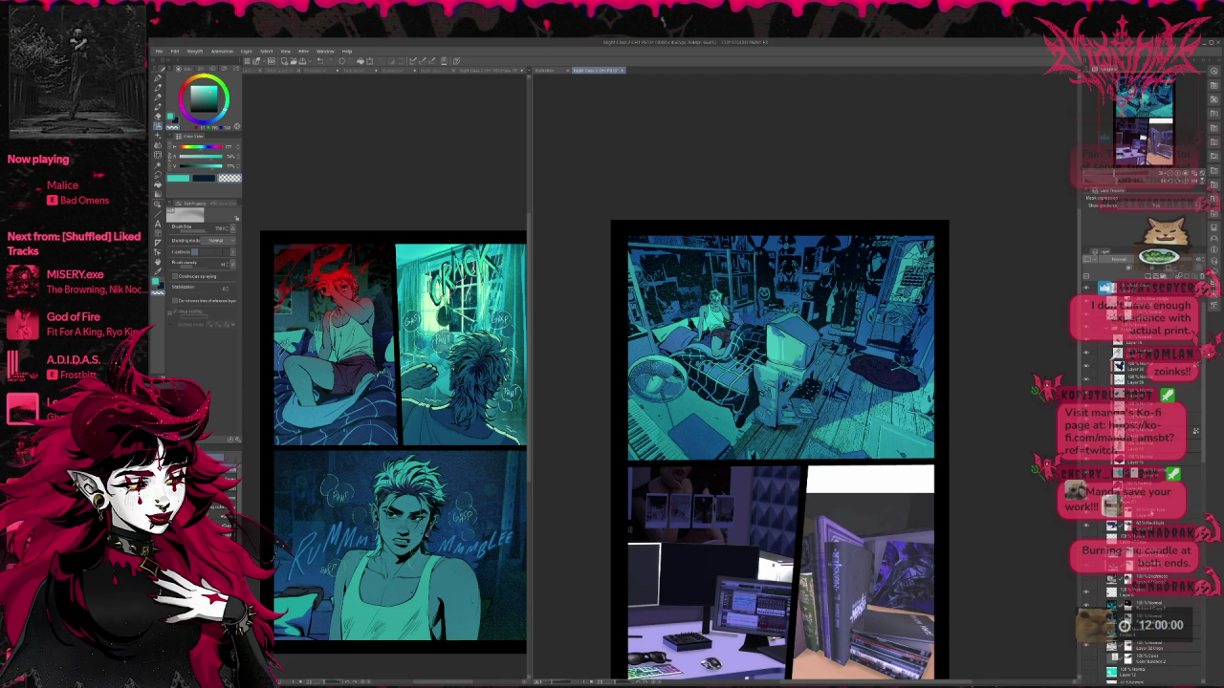
scroll(1136, 545, down, 3)
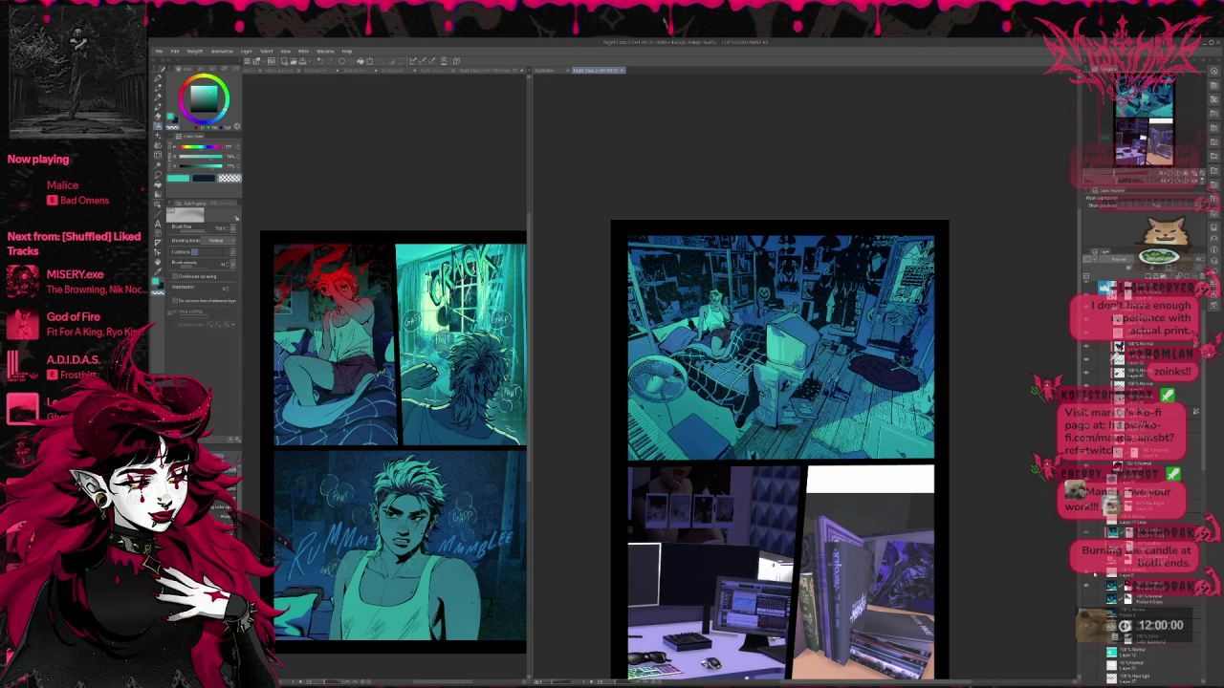
scroll(1118, 536, down, 1)
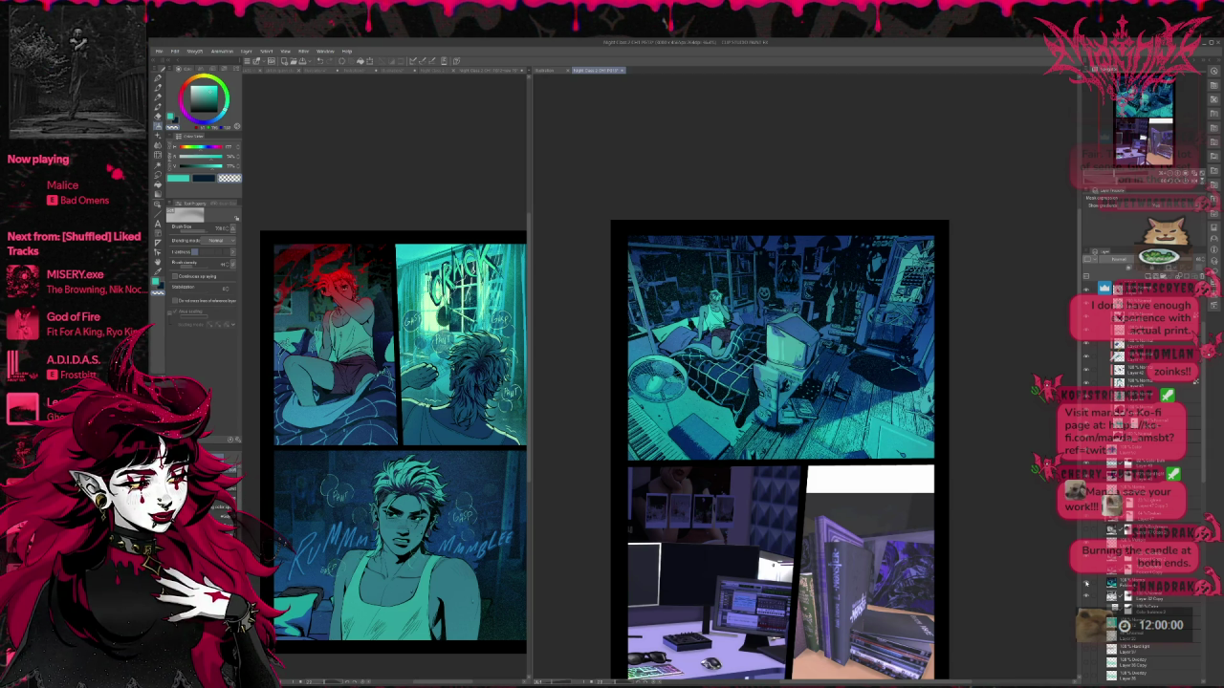
click(1085, 581)
click(1085, 581)
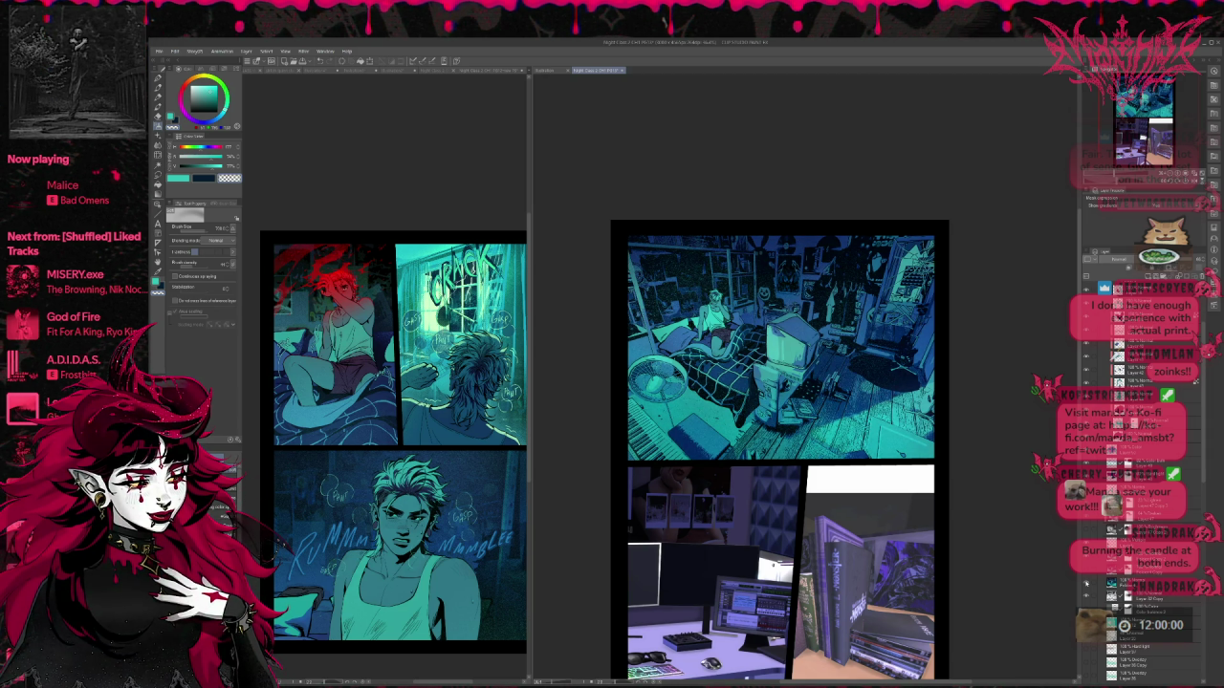
click(1085, 581)
scroll(1137, 478, down, 3)
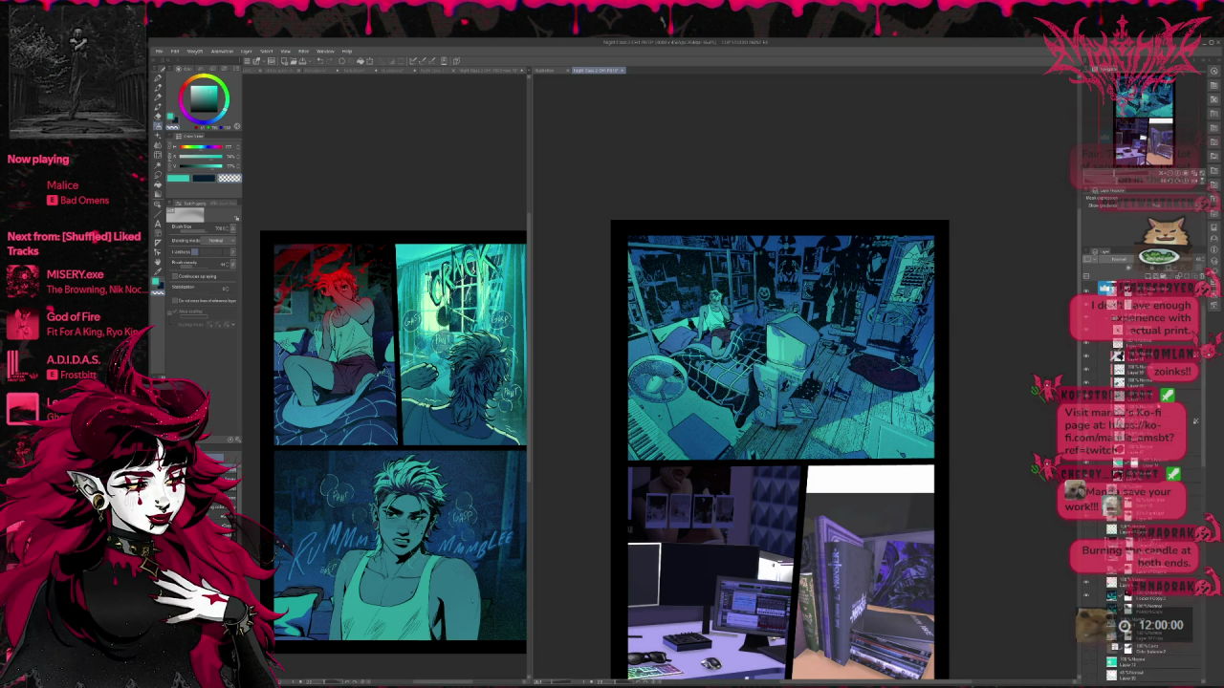
click(1137, 302)
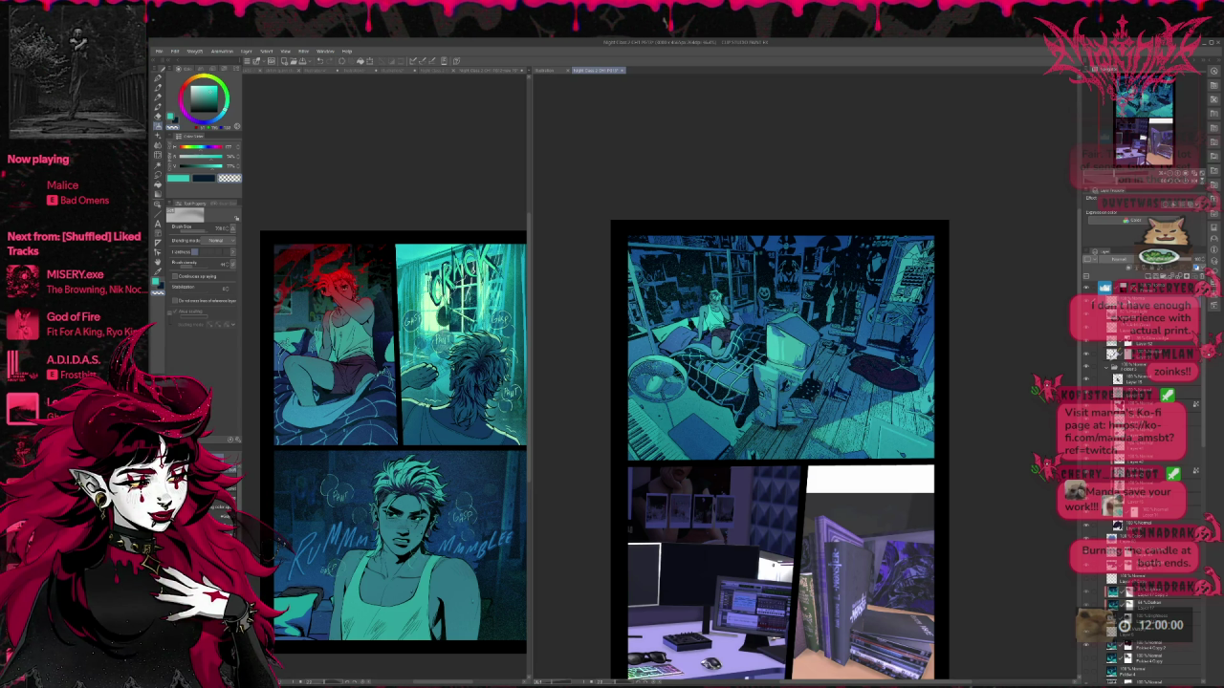
key(ctrl+plus)
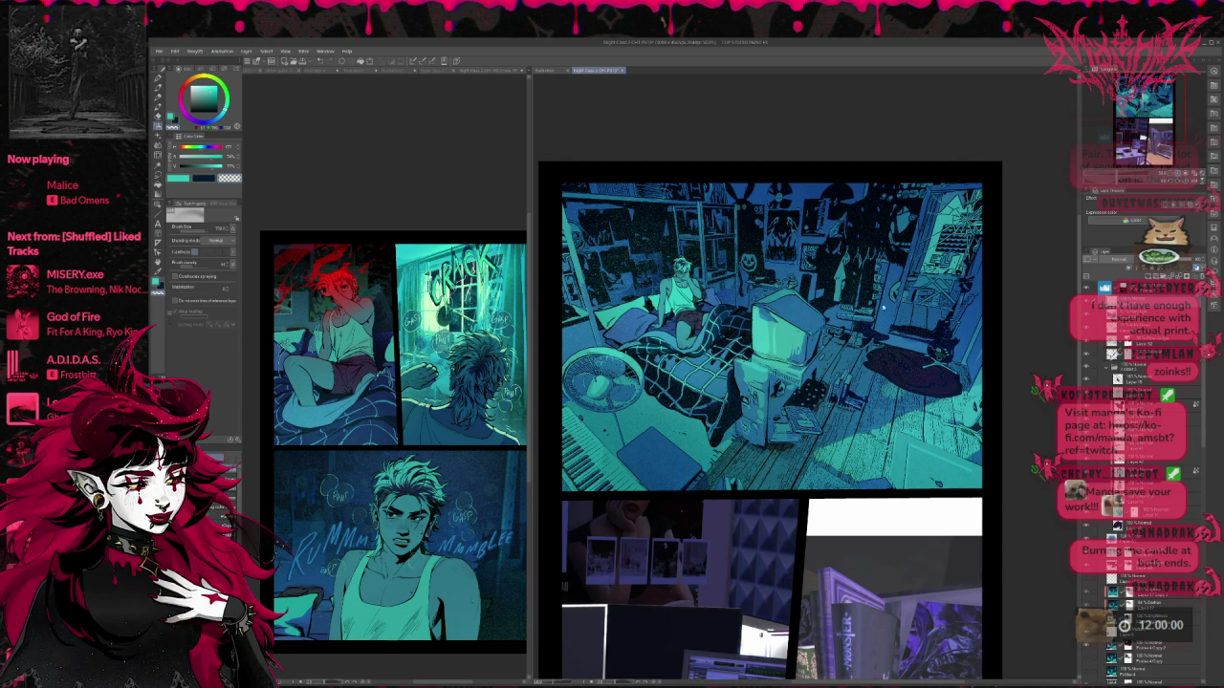
Step: Zoom onto the bedroom panel, switch to the black pen, and pan to the TV and floor
key(ctrl+plus)
key(ctrl+plus)
key(ctrl+plus)
key(ctrl+plus)
key(e)
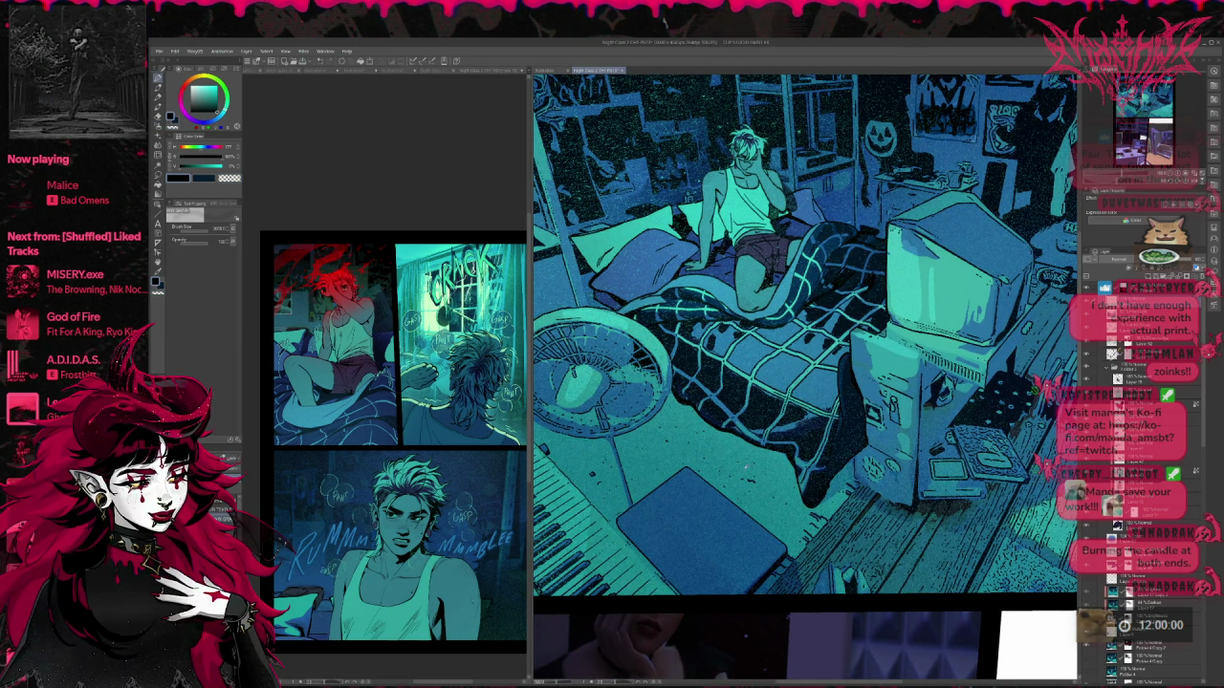
drag(760, 411, 706, 354)
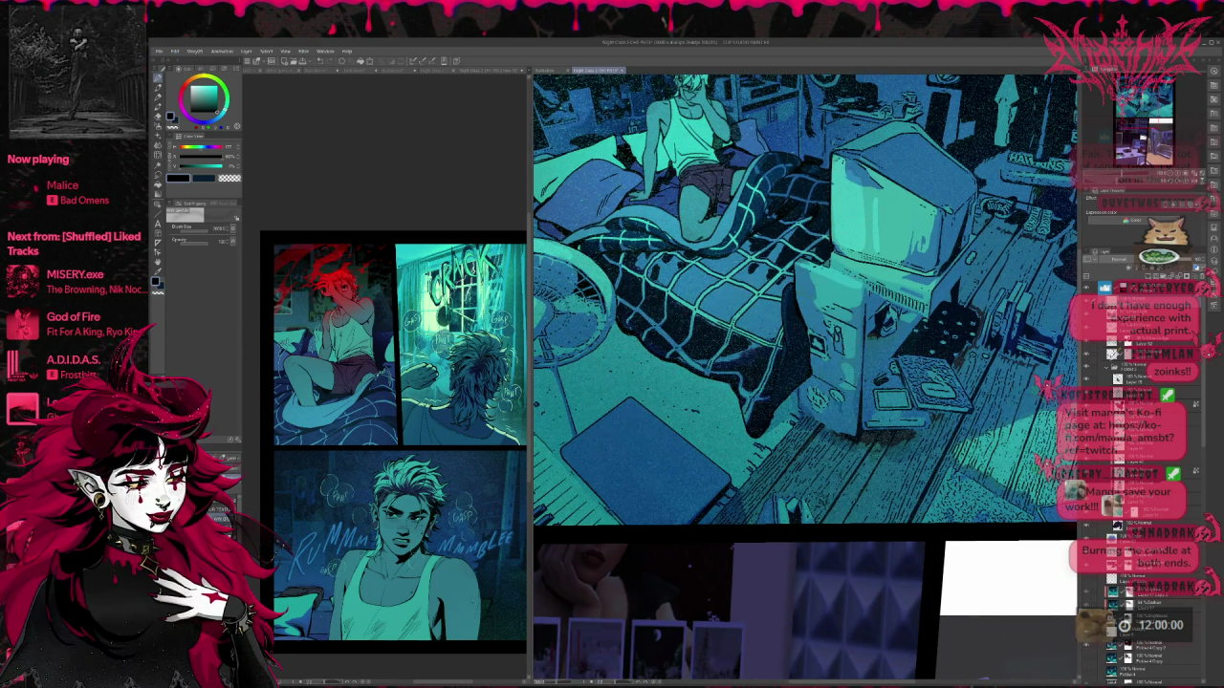
key(p)
drag(901, 428, 760, 430)
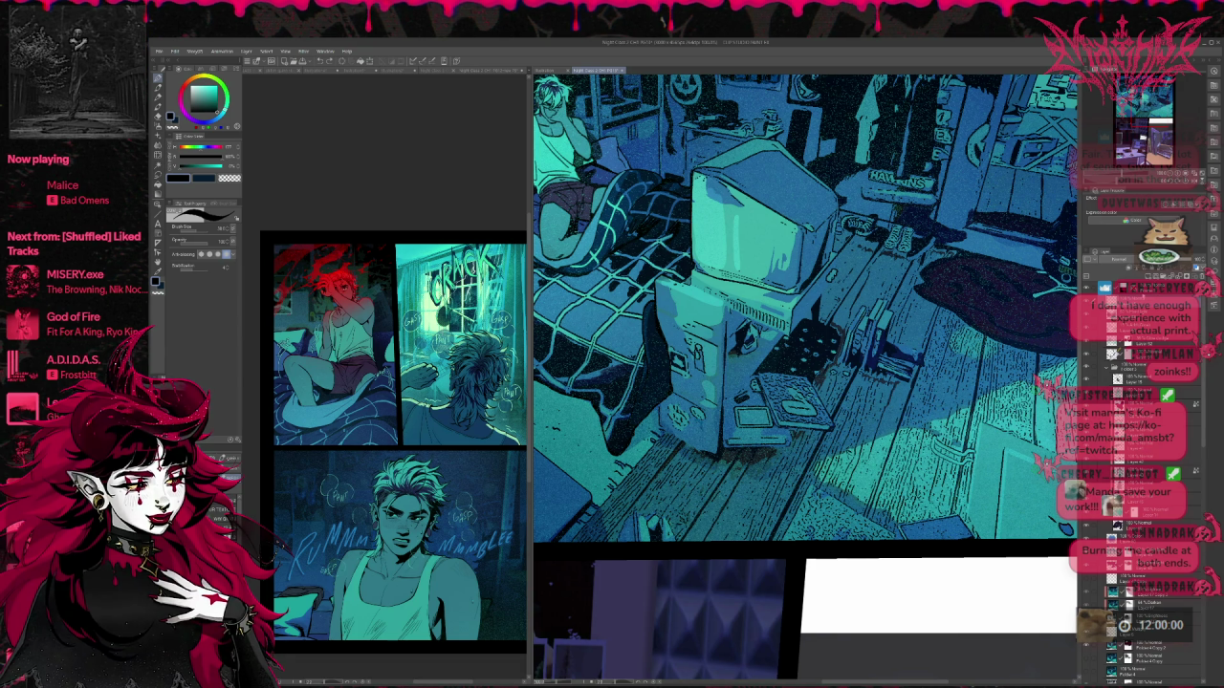
key(ctrl+z)
key(ctrl+y)
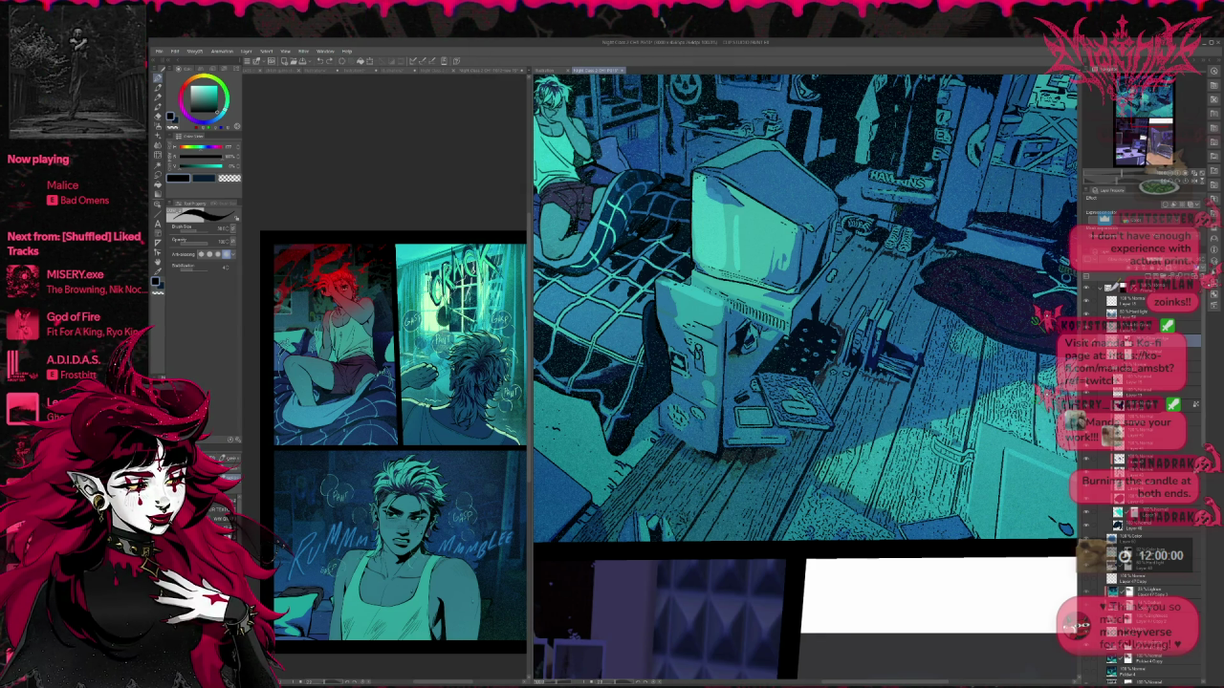
click(1089, 369)
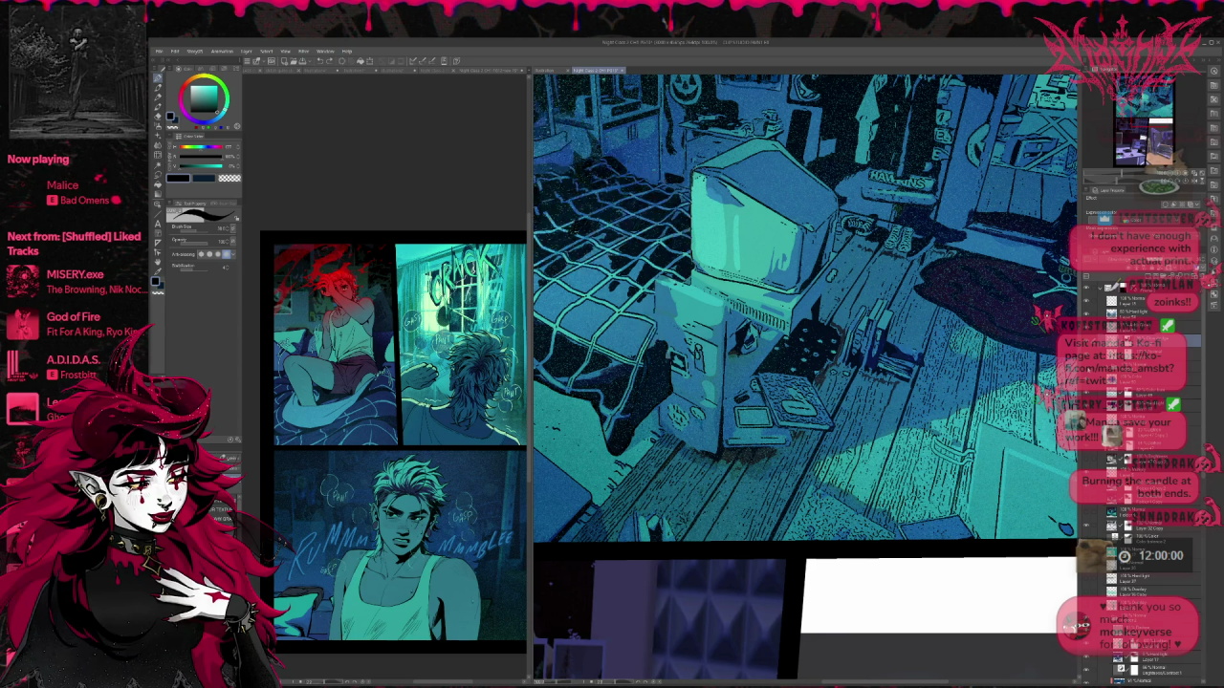
click(1089, 369)
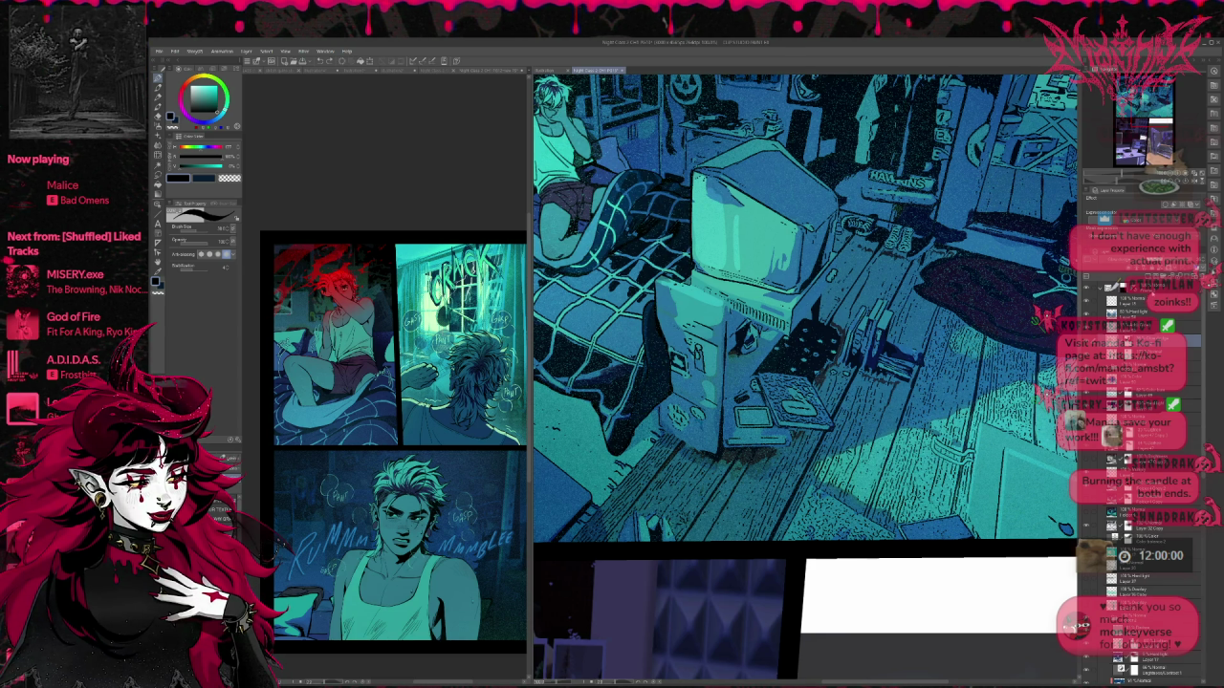
click(1142, 312)
click(1087, 301)
click(1087, 302)
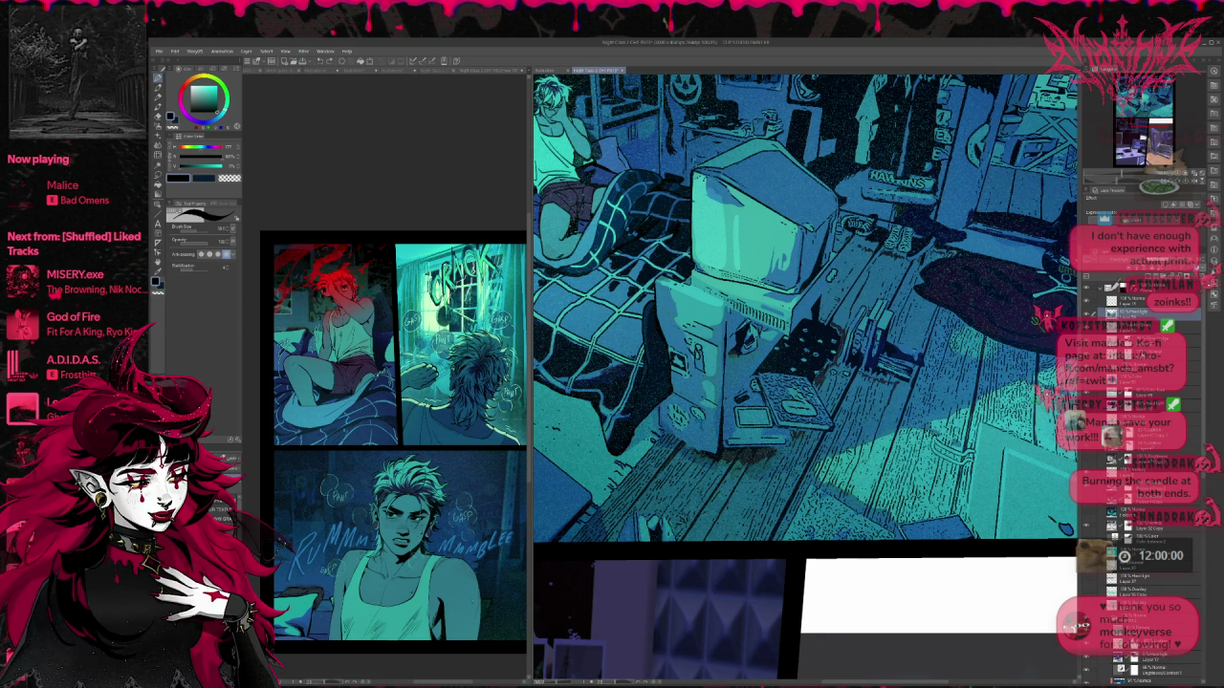
click(1161, 355)
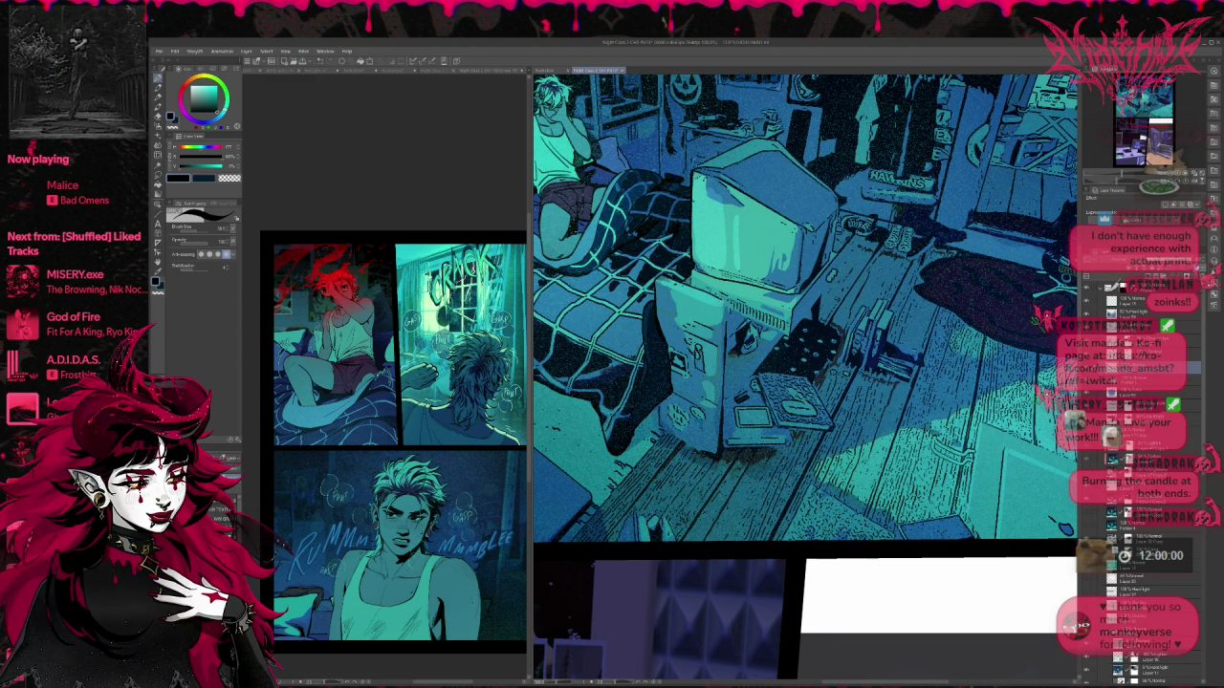
scroll(769, 370, up, 2)
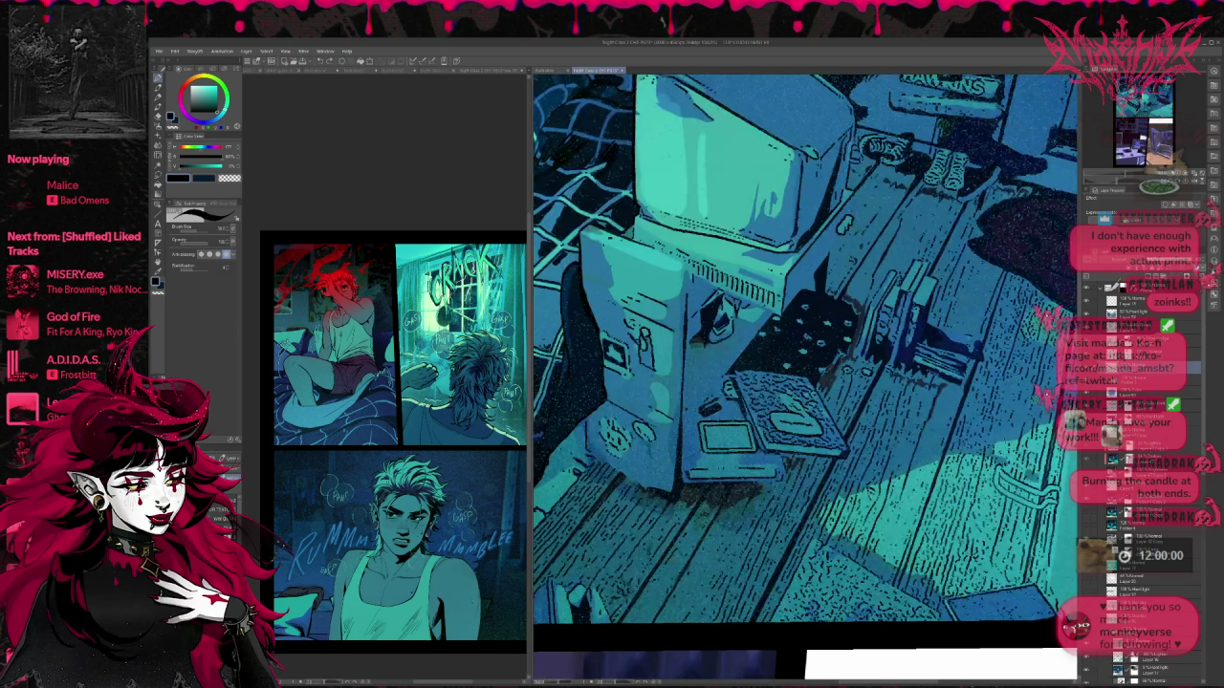
Step: Widen the canvas area and ink the computer case's top edge by the vent grille
scroll(806, 380, up, 1)
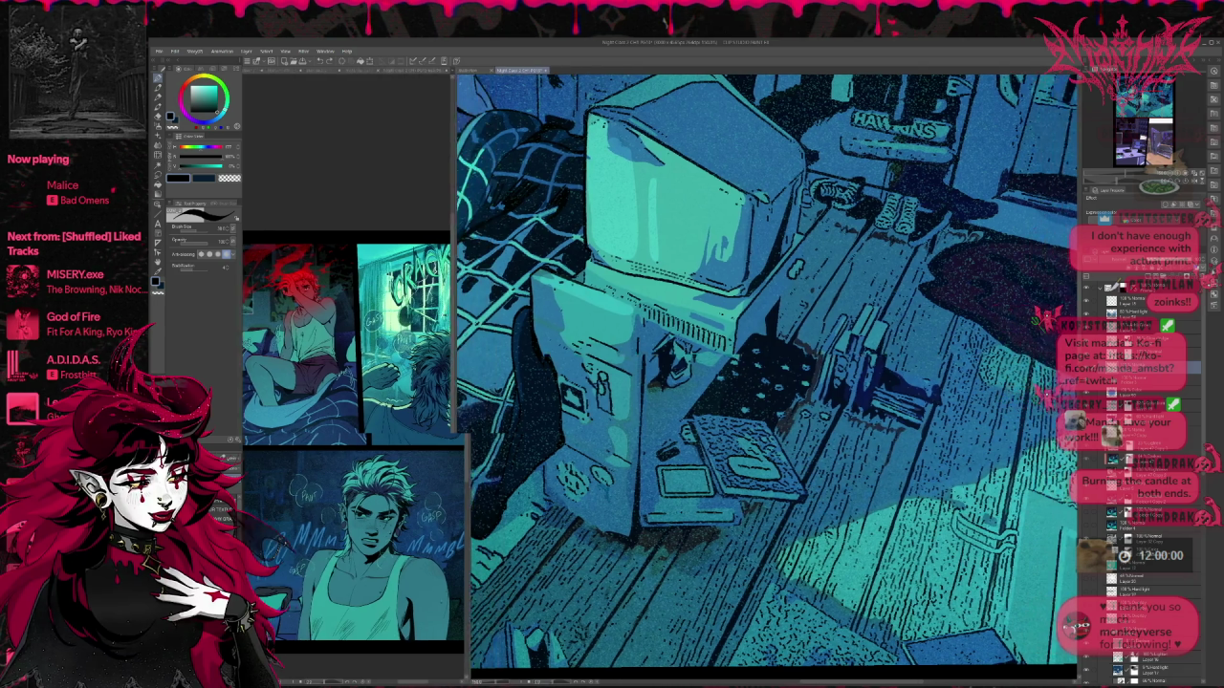
drag(532, 308, 340, 316)
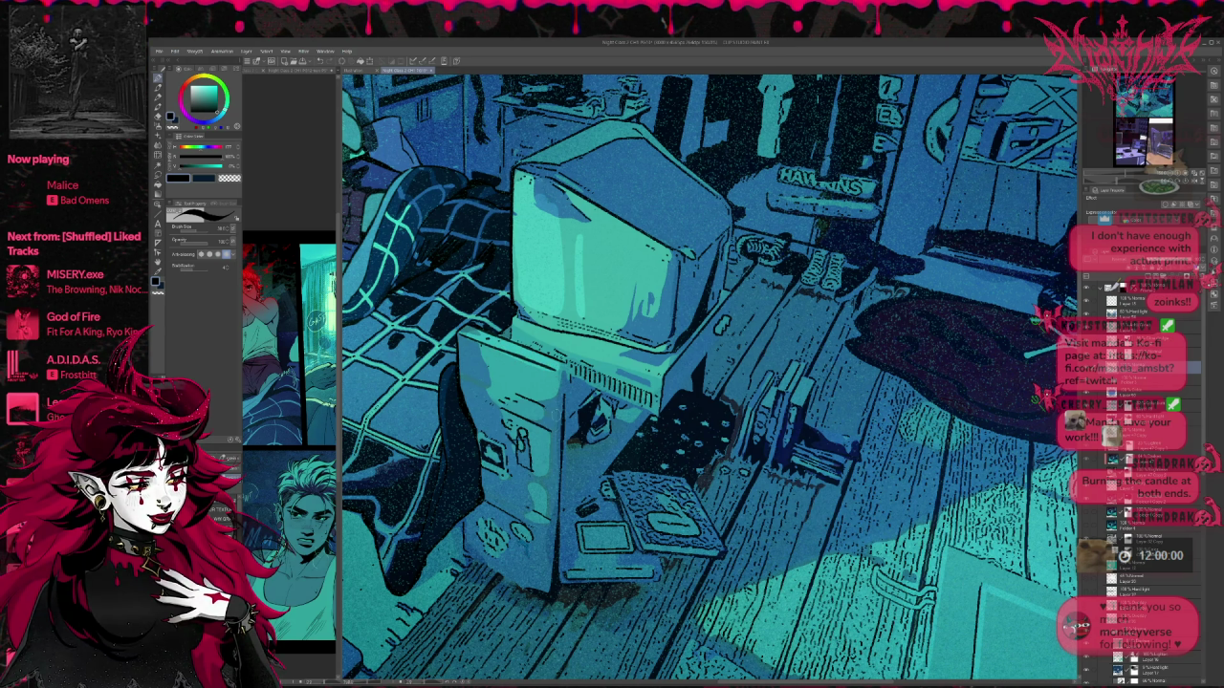
drag(556, 375, 545, 615)
key(ctrl+z)
mouse_move(564, 367)
mouse_down()
mouse_move(565, 406)
mouse_move(654, 419)
mouse_up()
key(ctrl+z)
drag(564, 373, 671, 423)
Step: Add small ink marks and darker shading on the front of the computer case
drag(566, 429, 572, 417)
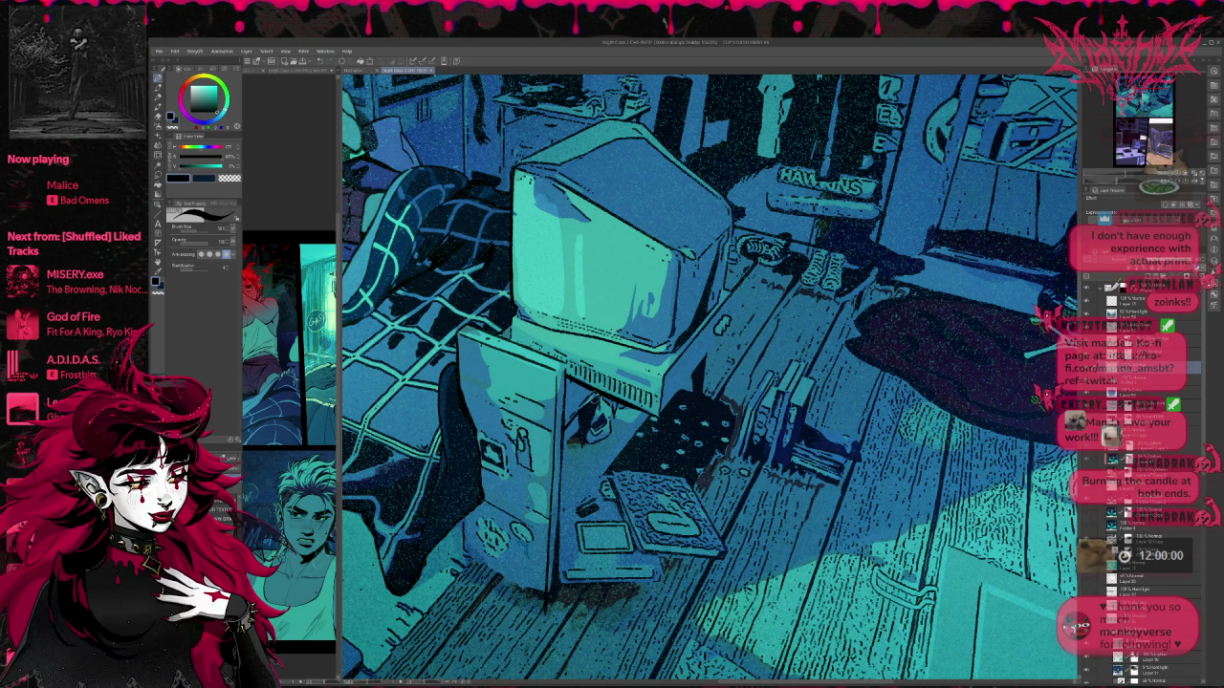
mouse_move(578, 503)
mouse_down()
mouse_move(580, 514)
mouse_move(597, 491)
mouse_move(556, 538)
mouse_up()
drag(643, 413, 568, 502)
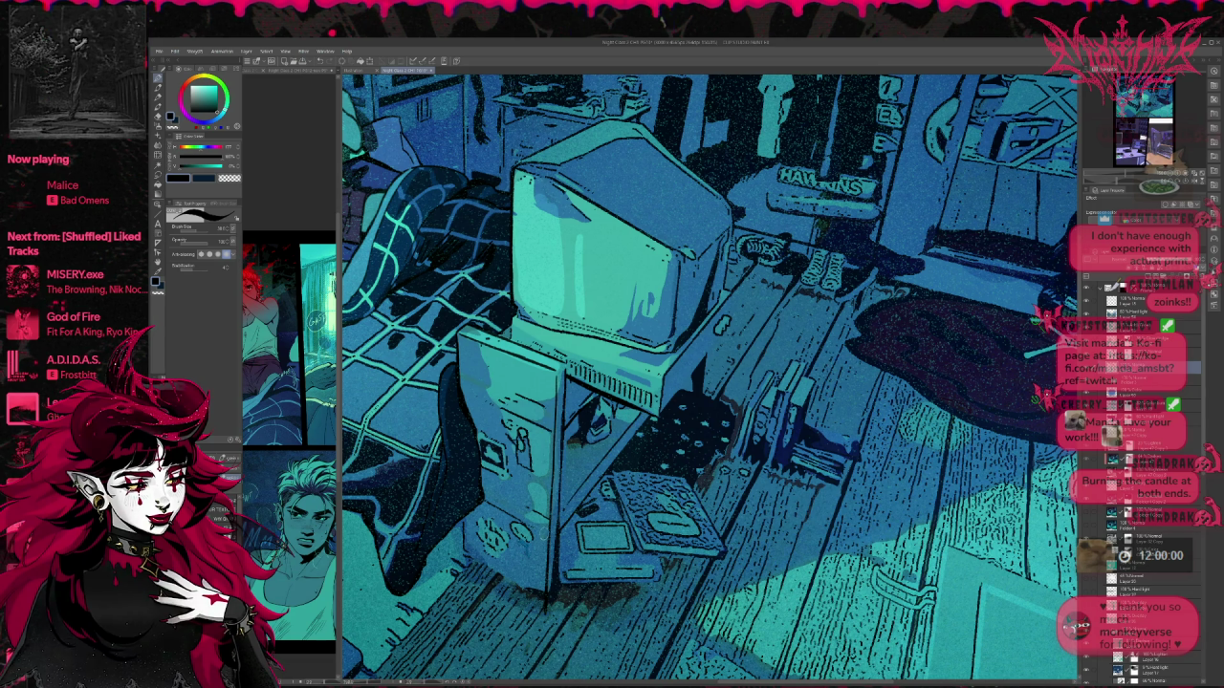
drag(642, 441, 654, 432)
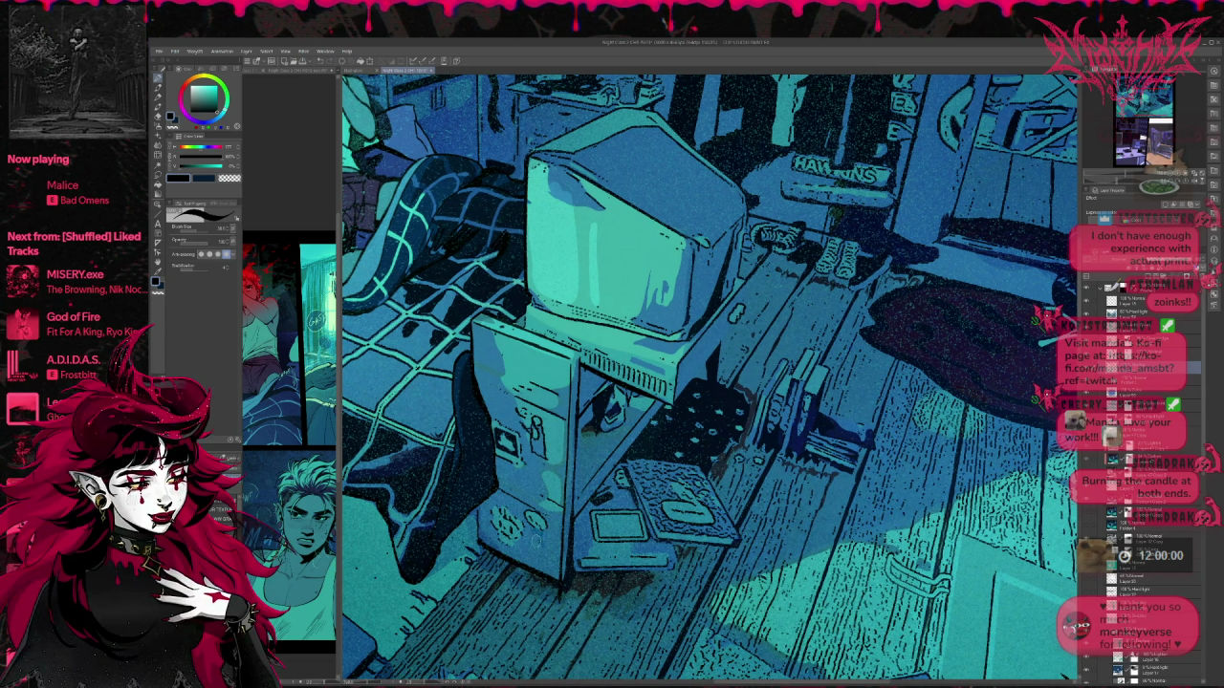
mouse_move(571, 540)
mouse_down()
mouse_move(738, 386)
mouse_move(577, 506)
mouse_up()
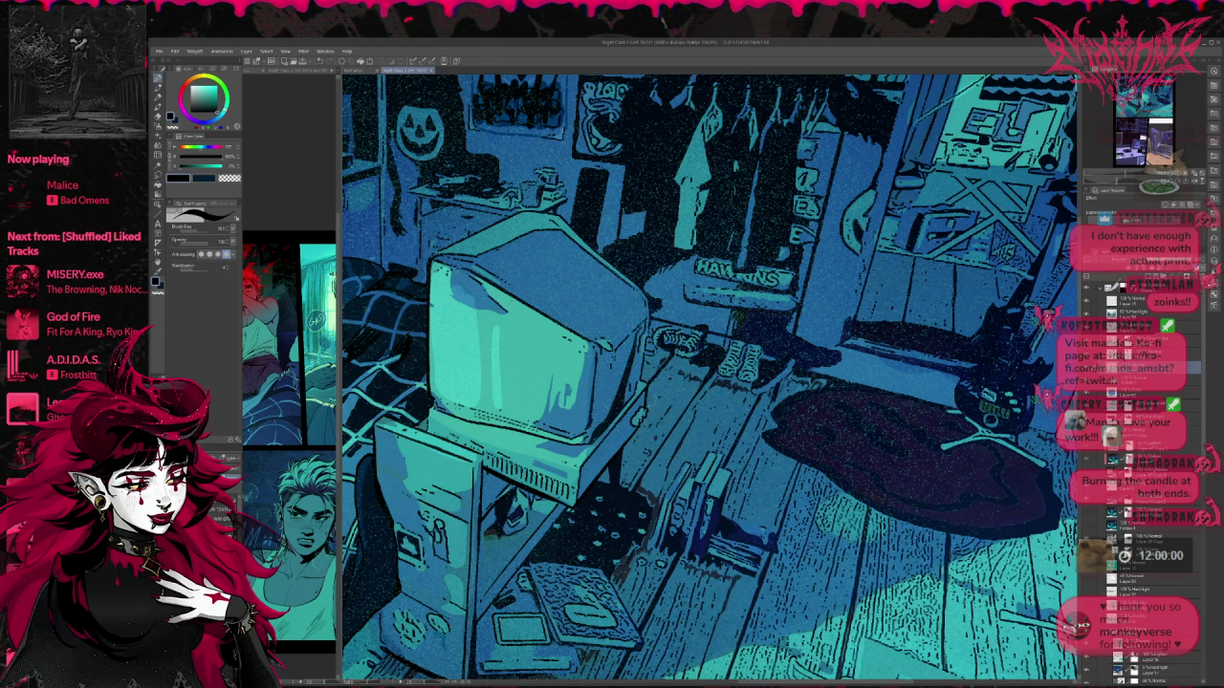
Step: Pan, tilt and zoom the view to frame the back wall and cracked-window door
mouse_move(699, 370)
mouse_down()
mouse_move(723, 367)
mouse_move(686, 355)
mouse_move(738, 353)
mouse_up()
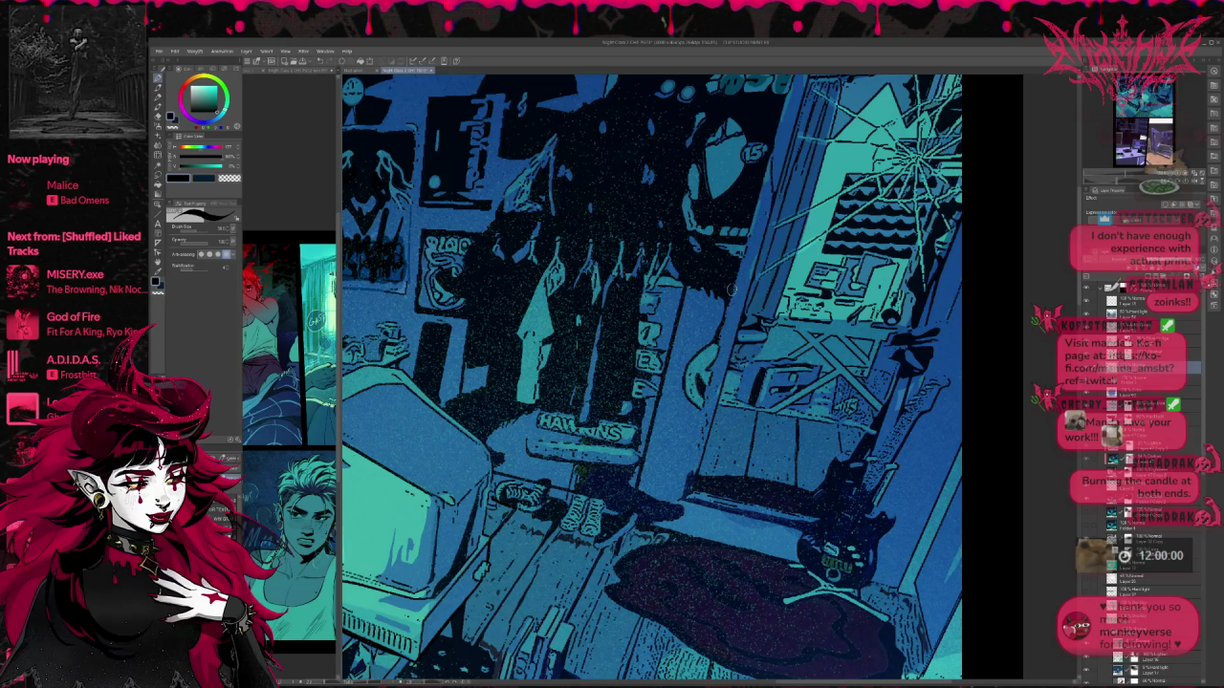
mouse_move(846, 444)
mouse_down()
mouse_move(843, 404)
mouse_move(736, 394)
mouse_up()
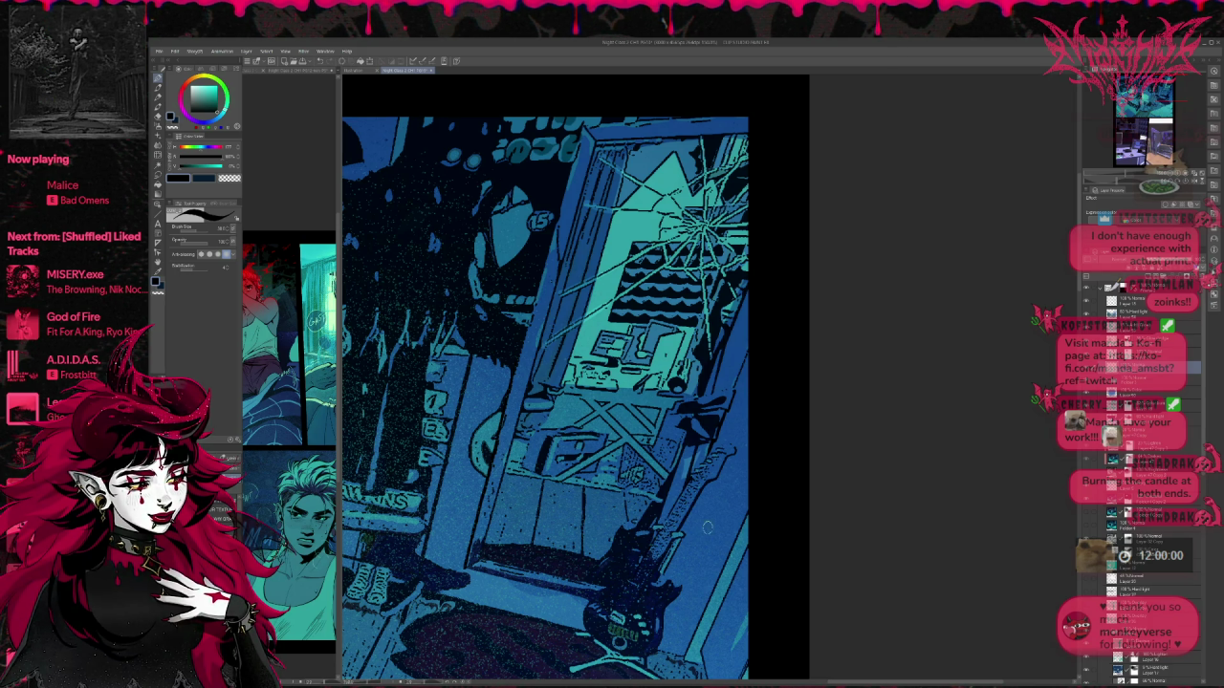
scroll(713, 492, down, 1)
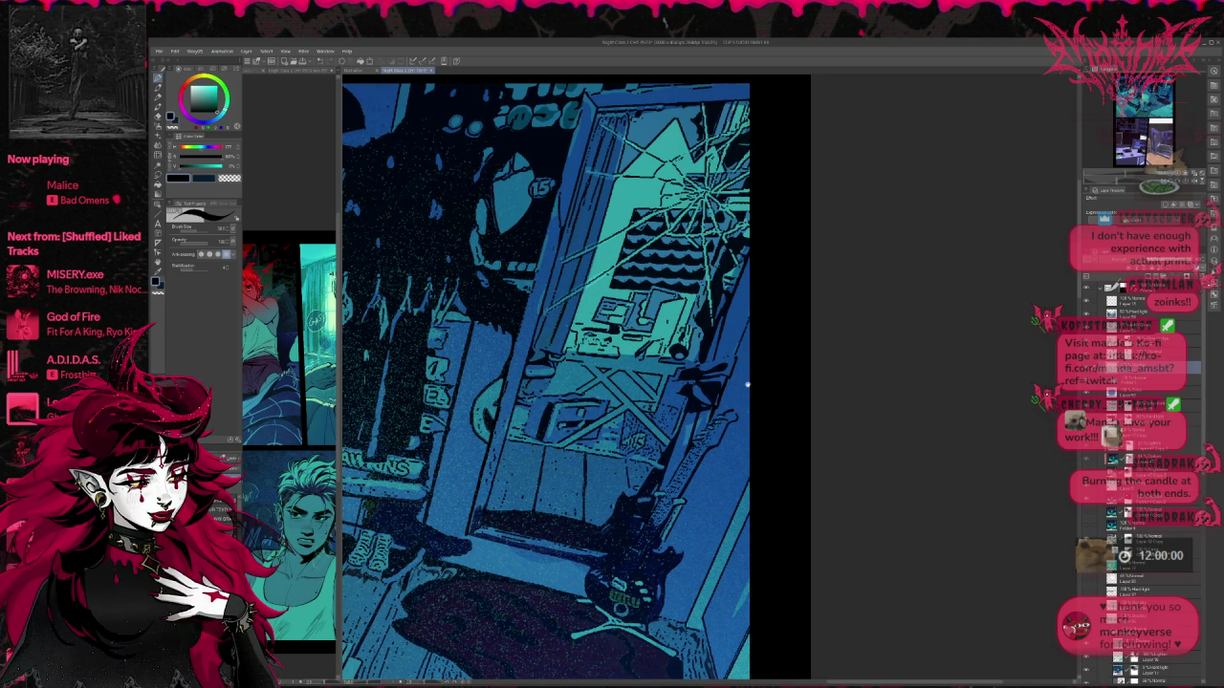
drag(724, 413, 967, 523)
drag(586, 443, 607, 463)
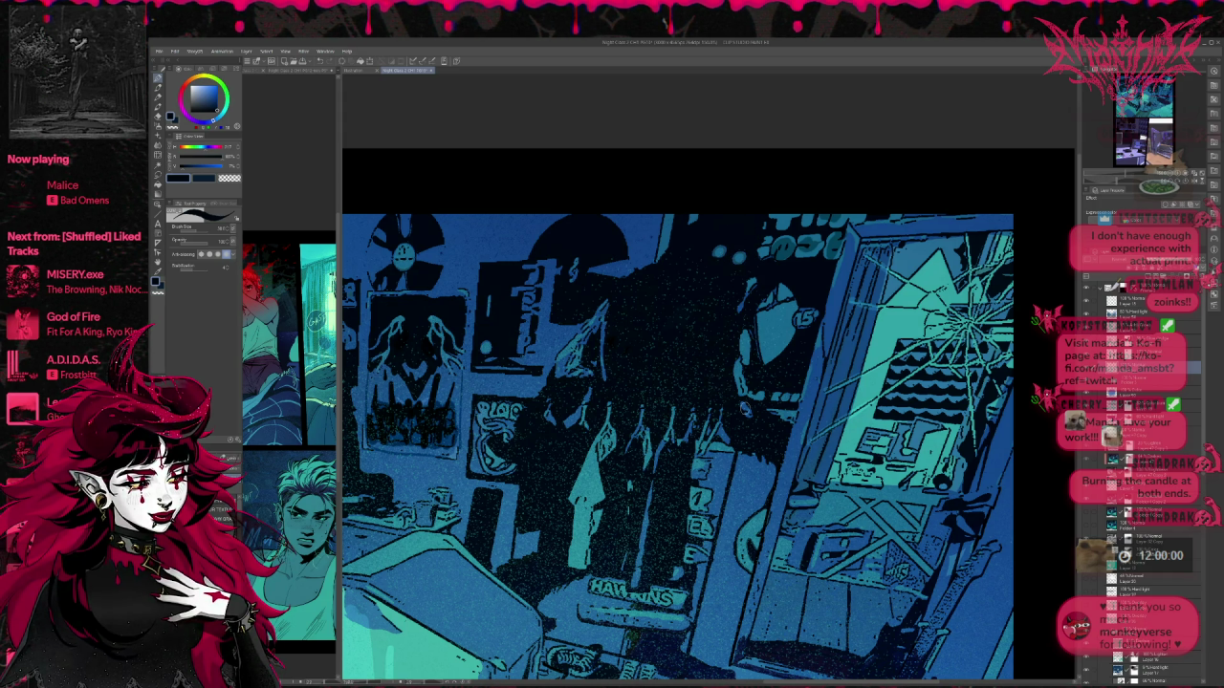
Step: Ink a dark vertical line down the wall poster's left edge
scroll(708, 396, left, 2)
scroll(669, 373, left, 2)
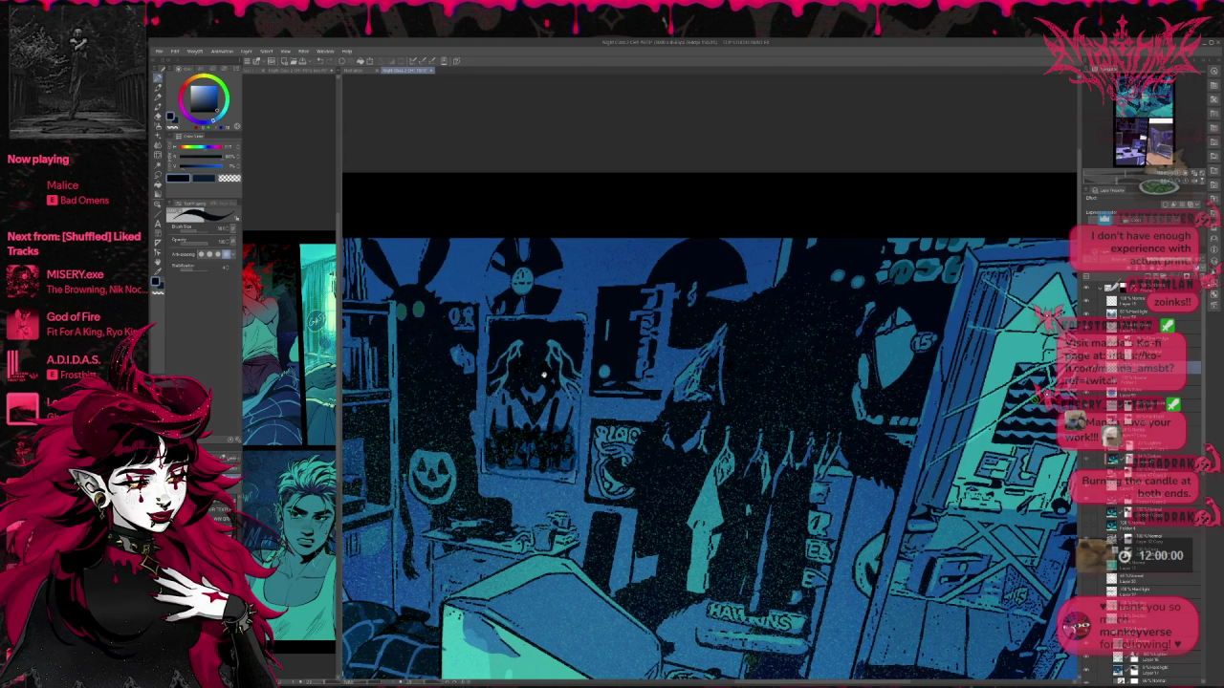
scroll(612, 344, left, 2)
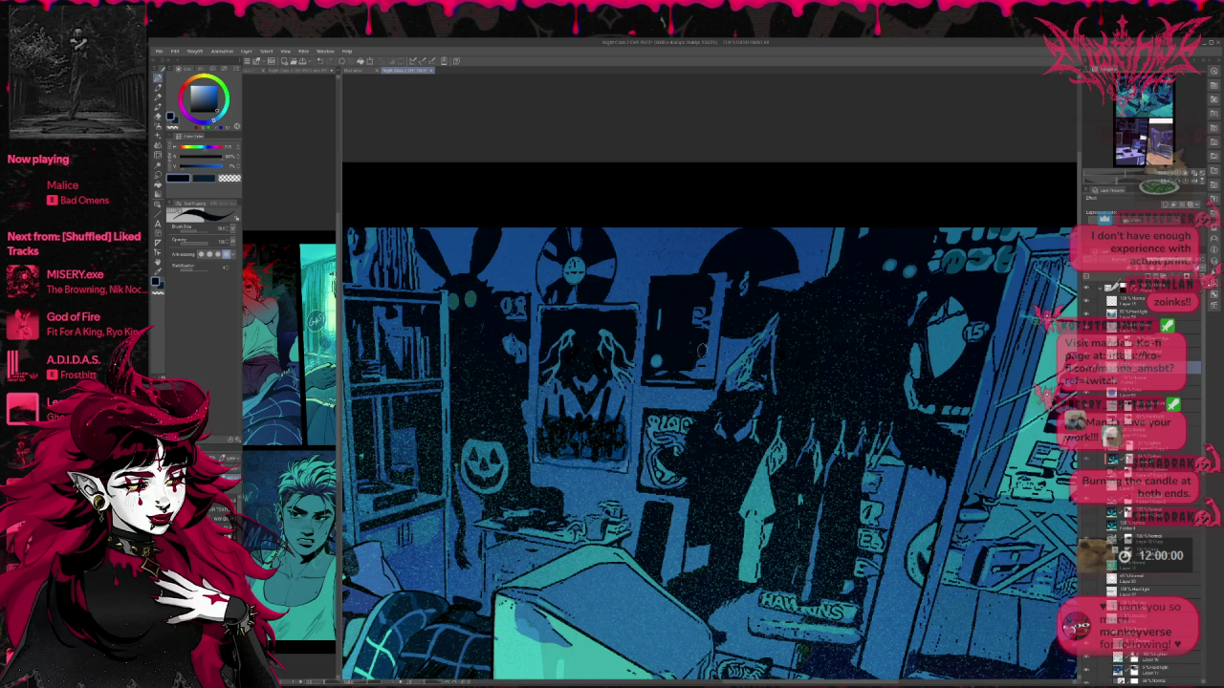
drag(780, 318, 820, 284)
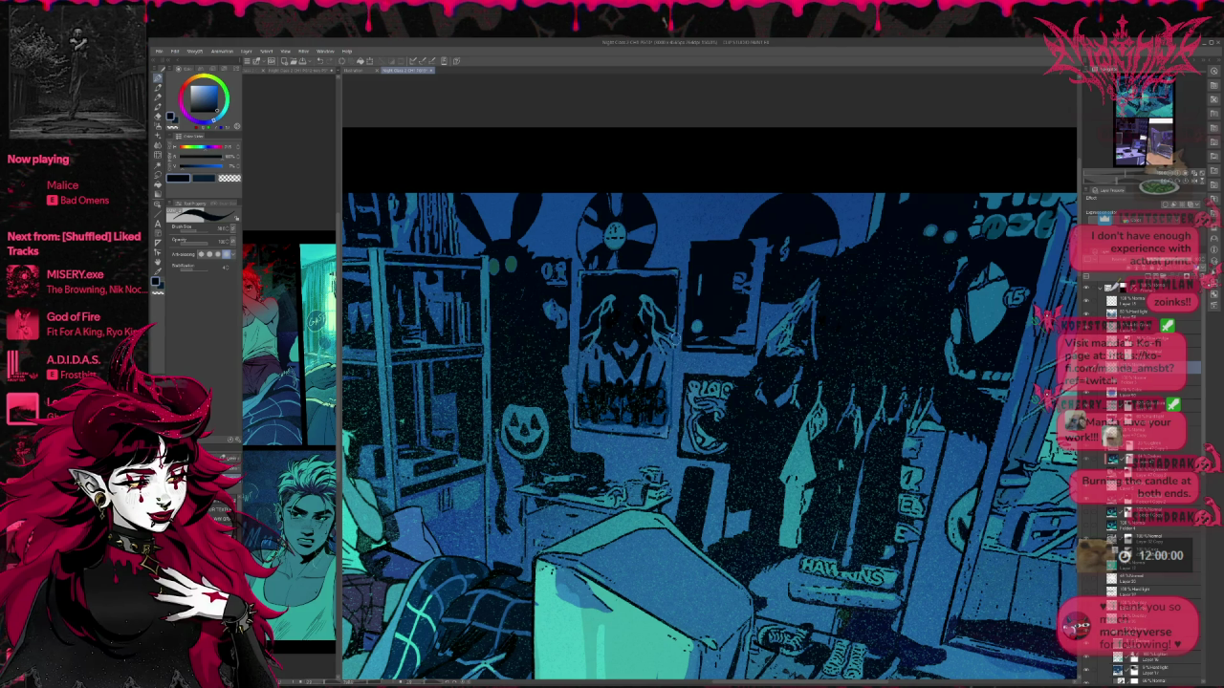
drag(578, 273, 574, 423)
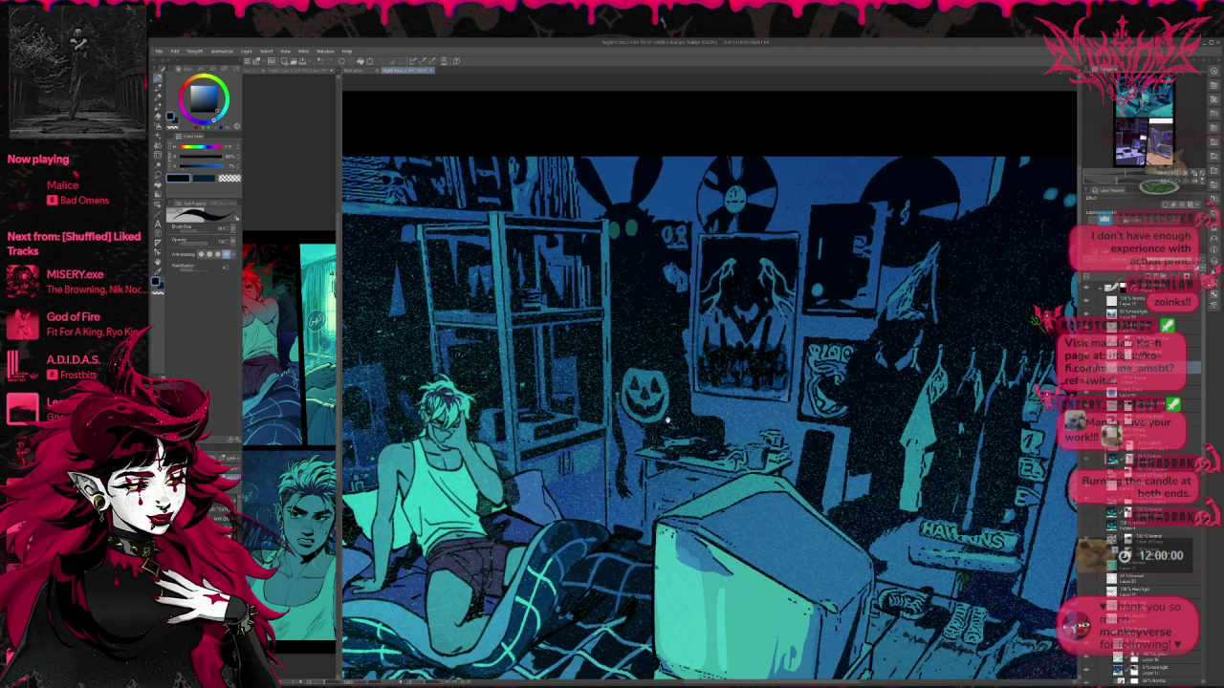
drag(643, 369, 800, 369)
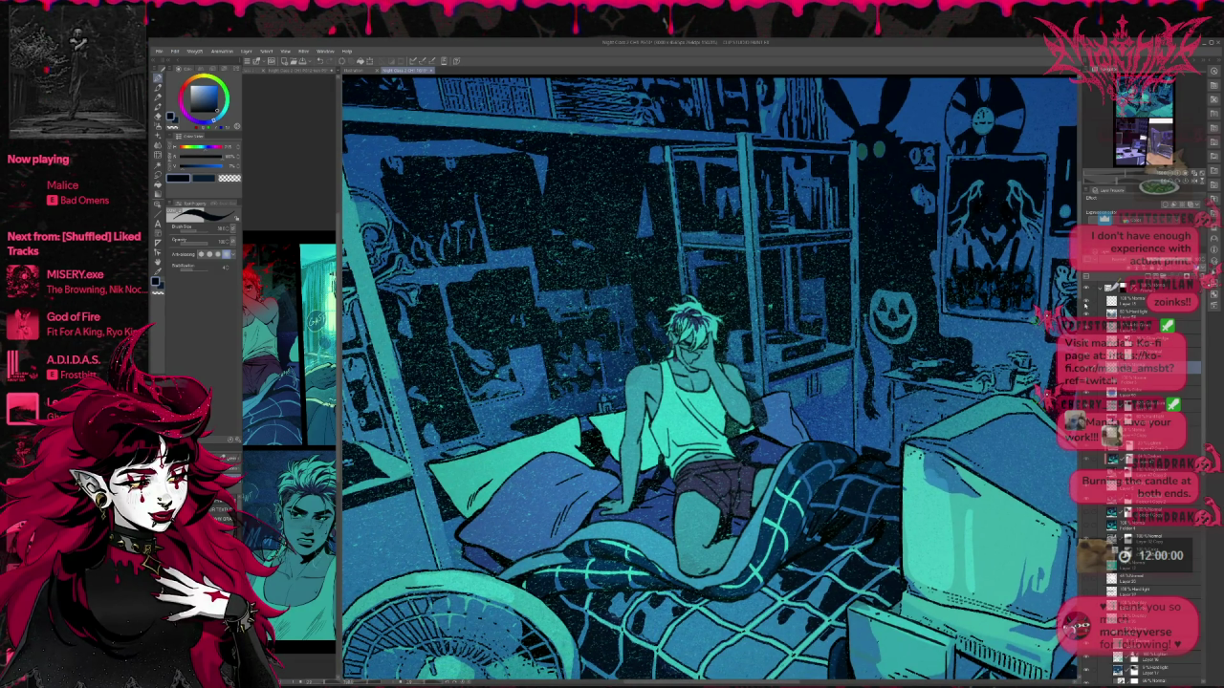
Step: Hide the speckled noise texture layer covering the back wall
click(1086, 304)
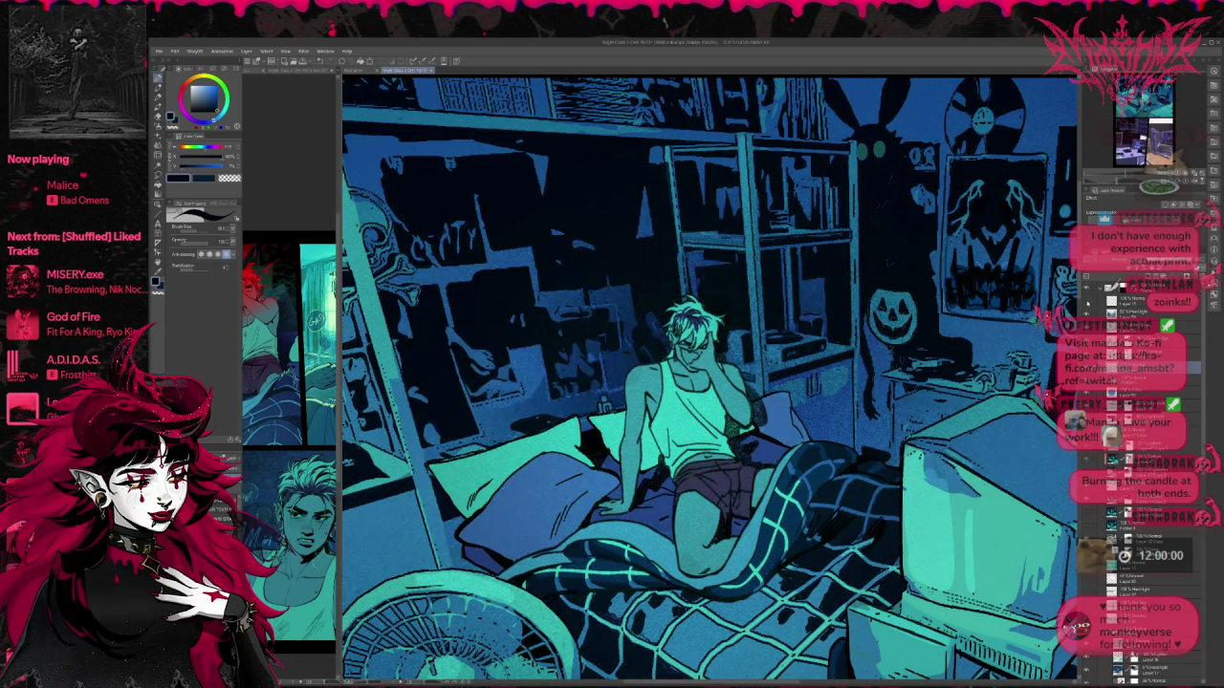
drag(772, 321, 707, 382)
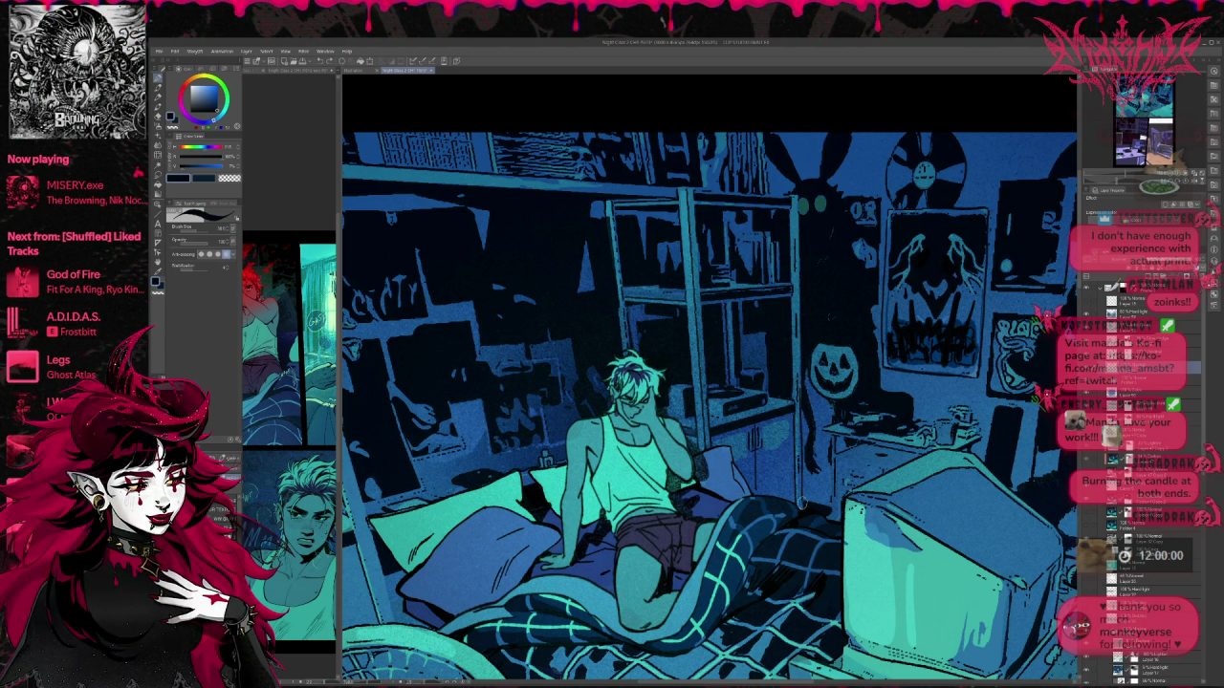
drag(526, 436, 668, 438)
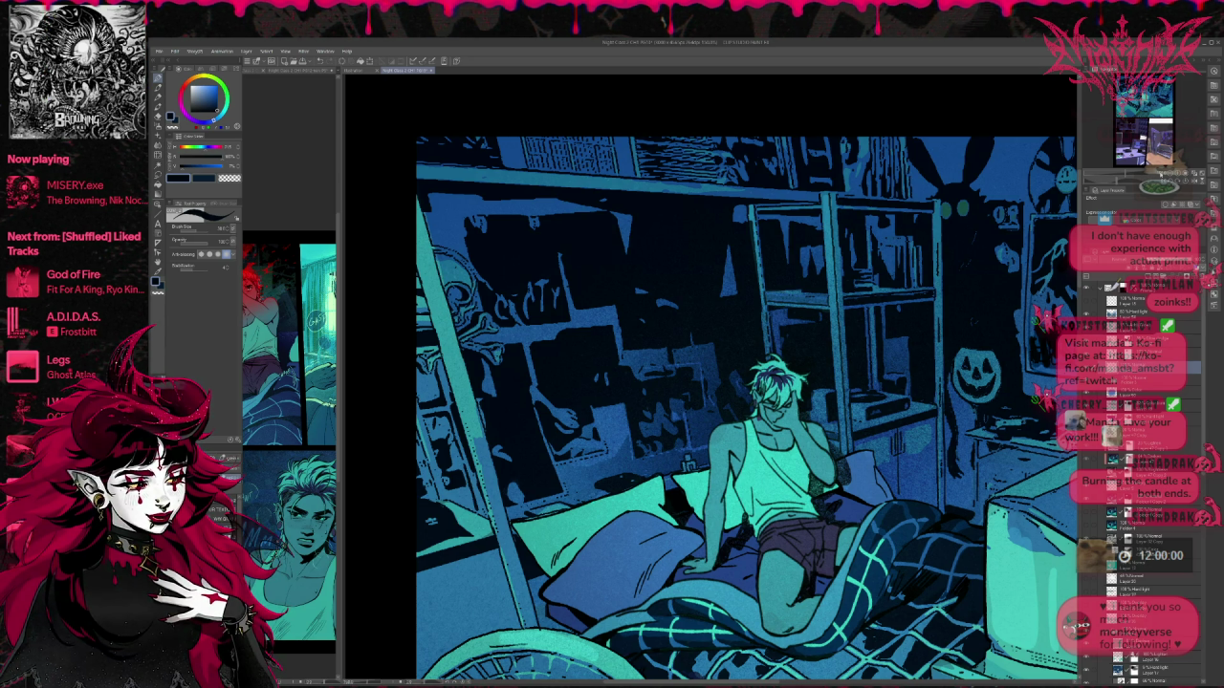
Step: Undo the stray pasted white strokes and zoom out, switching between eraser and pen
key(ctrl+v)
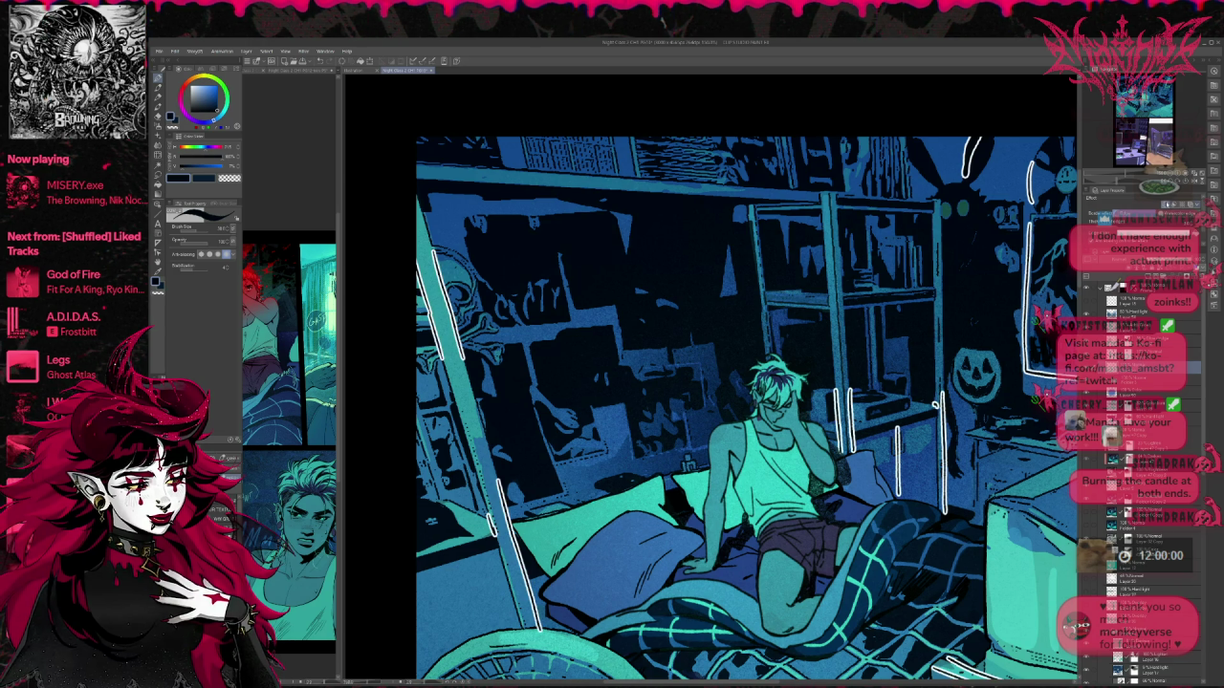
key(ctrl+z)
key(ctrl+minus)
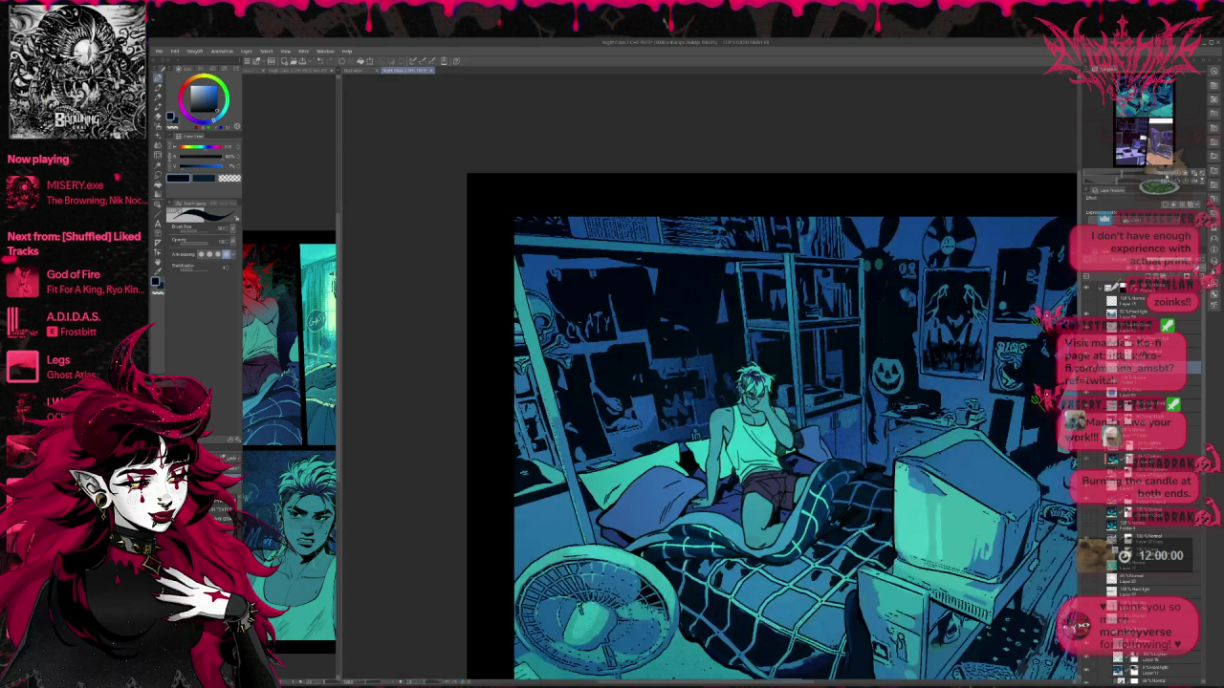
key(e)
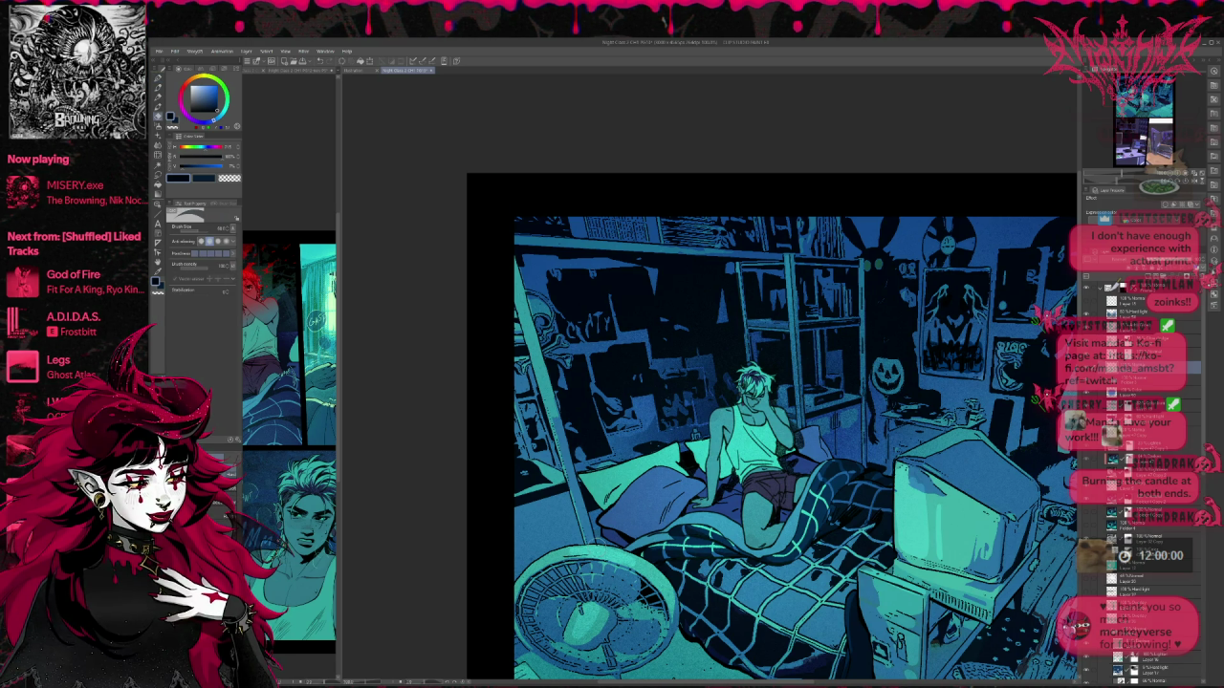
drag(632, 529, 603, 425)
key(p)
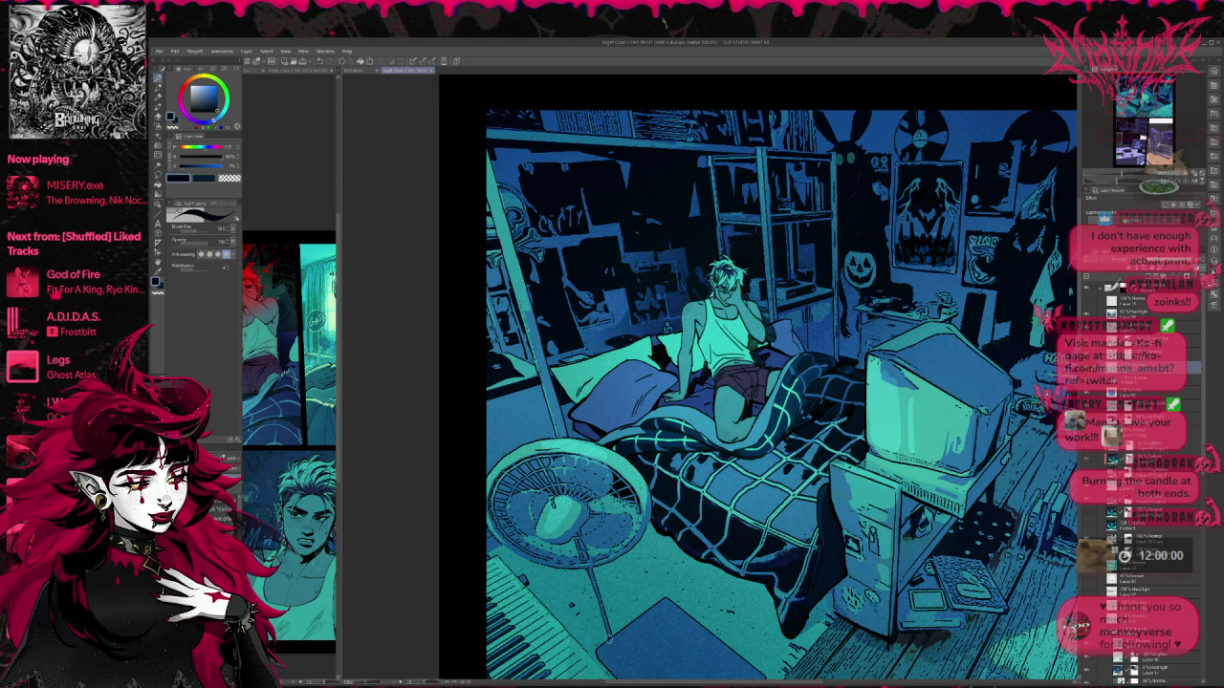
drag(616, 546, 605, 499)
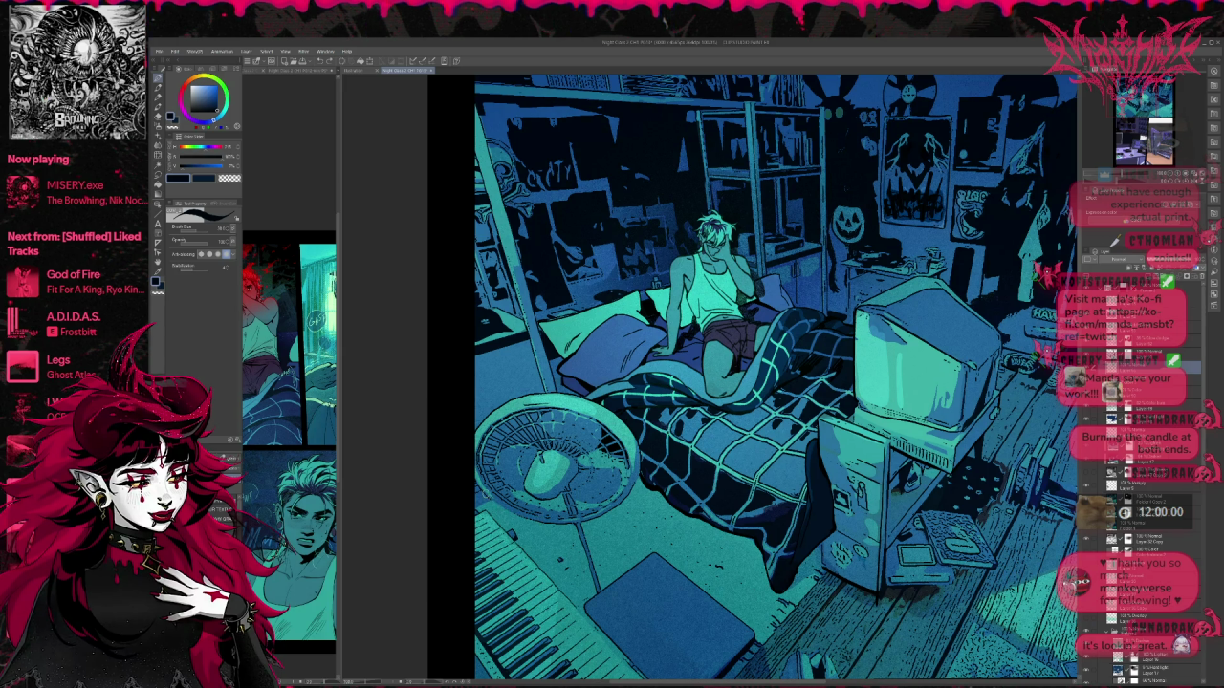
Step: Scroll and pan to bring the floor and door side of the room into view
scroll(686, 467, down, 1)
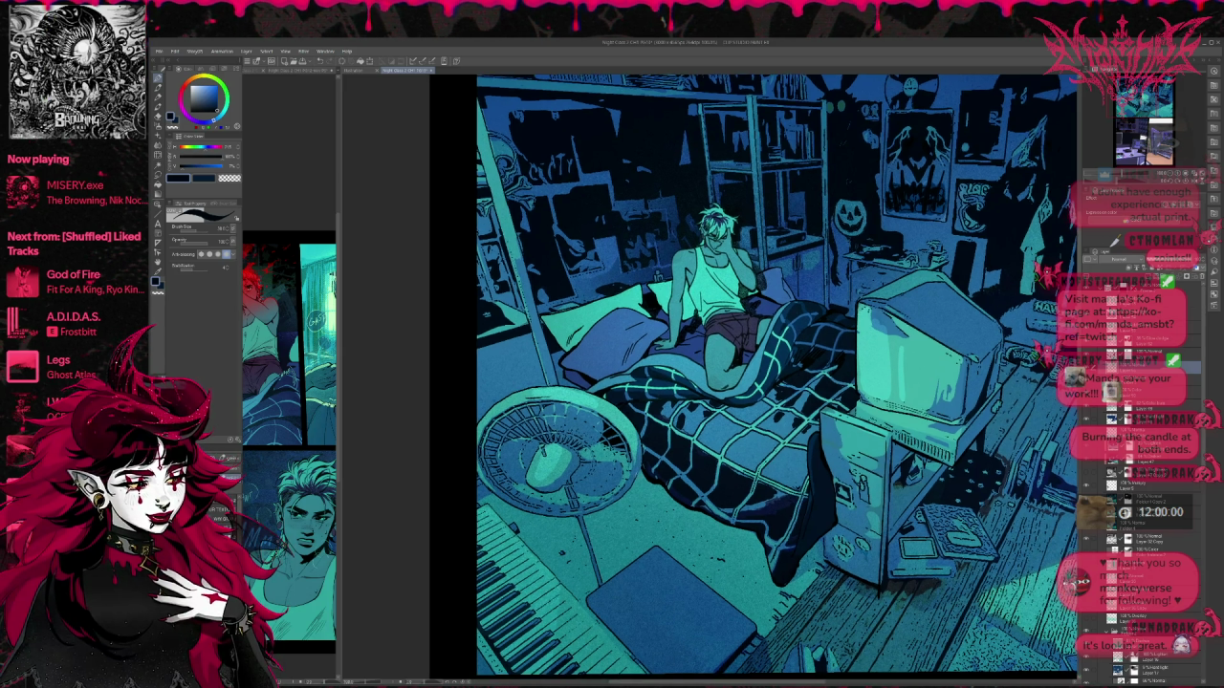
scroll(851, 521, down, 1)
scroll(851, 521, down, 1)
scroll(858, 517, down, 1)
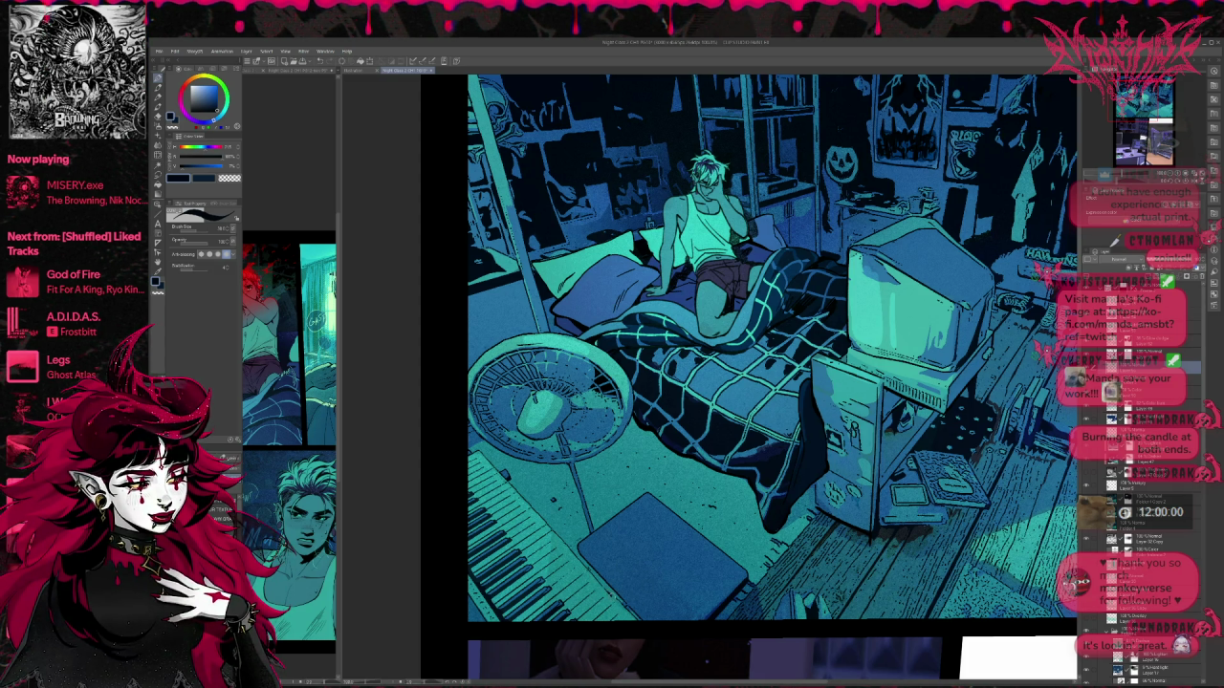
mouse_move(819, 514)
mouse_down()
mouse_move(721, 501)
mouse_move(606, 454)
mouse_move(479, 448)
mouse_up()
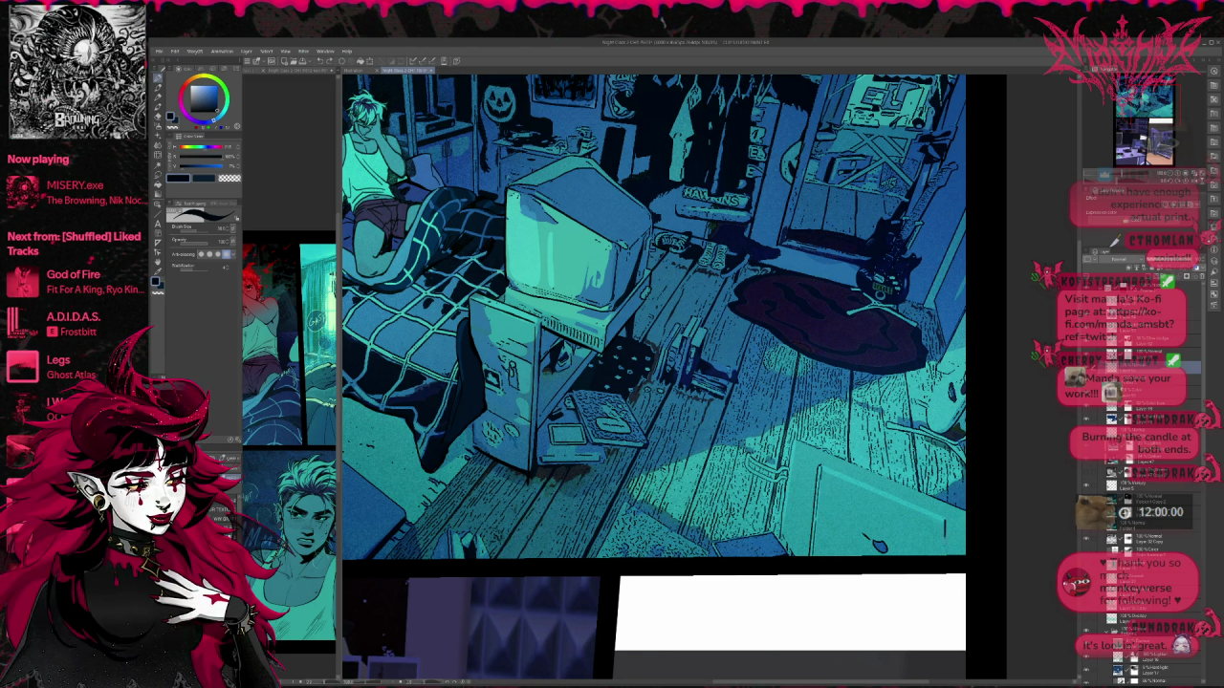
key(ctrl+z)
key(ctrl+z)
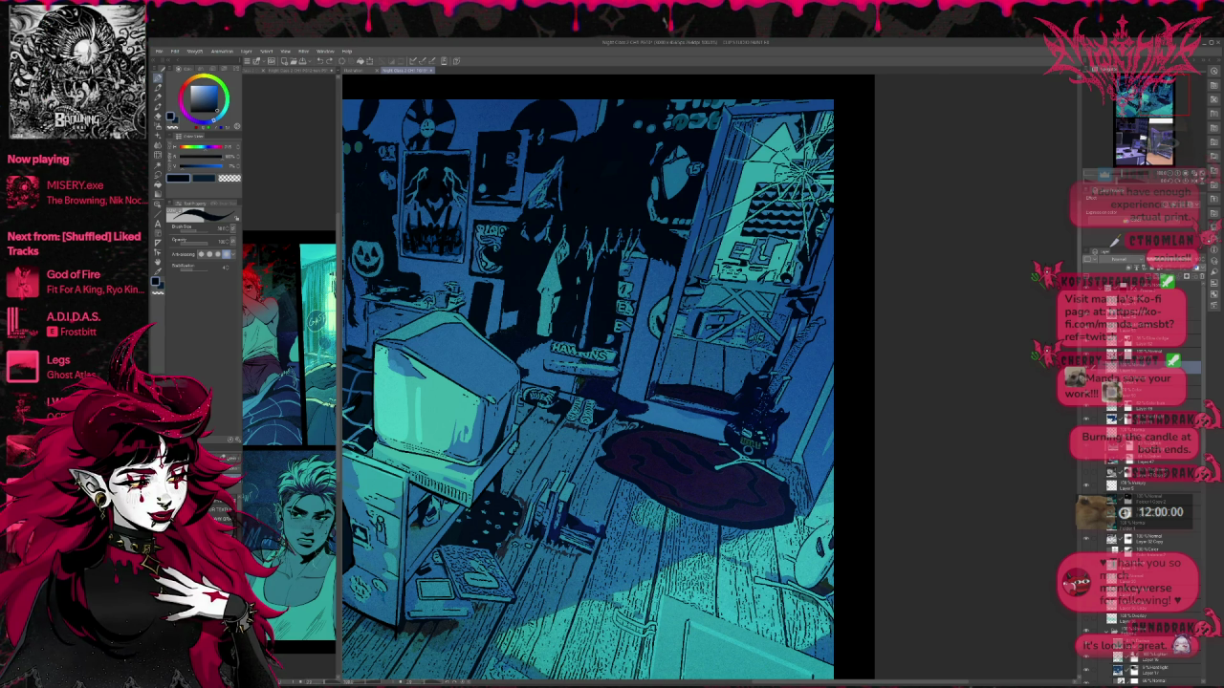
Step: Reframe on the panel's top and zoom out twice to include the panel below
scroll(850, 508, up, 2)
scroll(832, 521, up, 1)
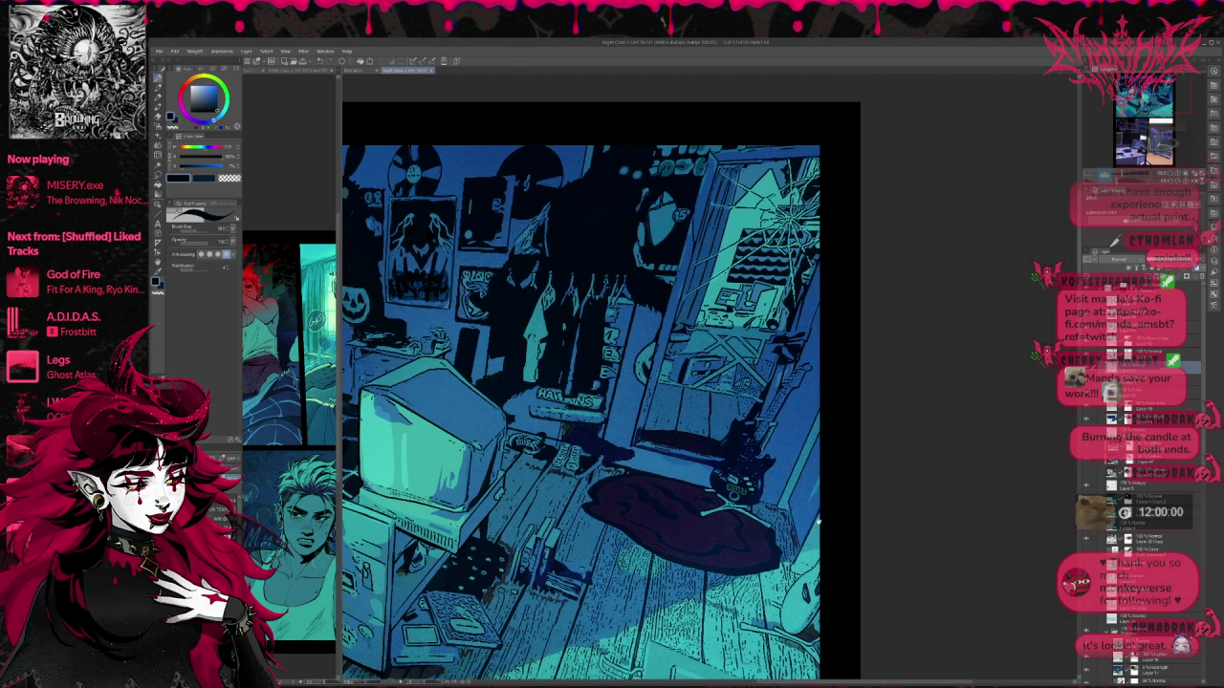
scroll(807, 542, up, 2)
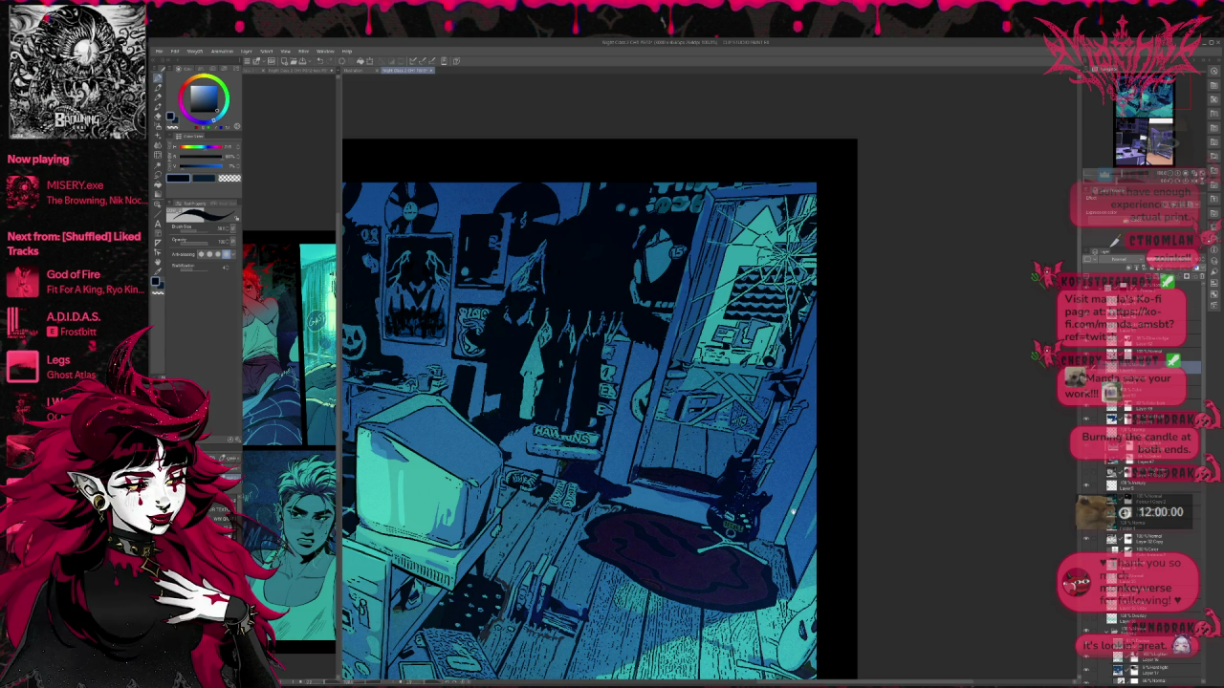
scroll(792, 512, up, 3)
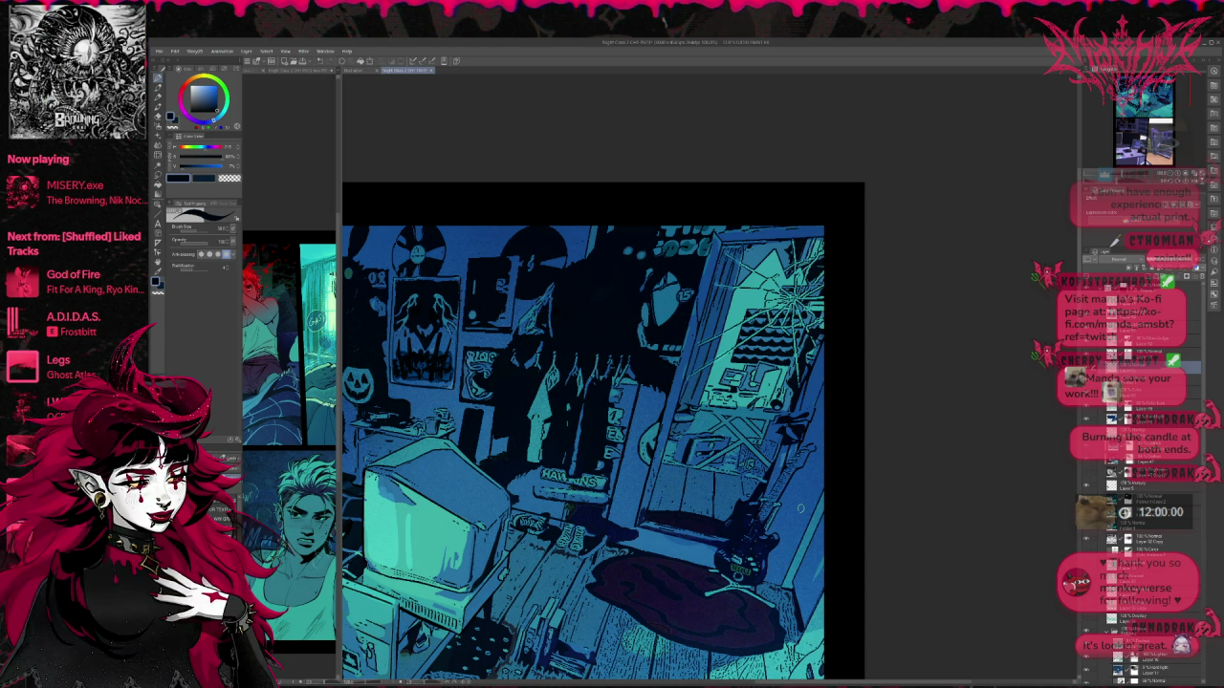
drag(792, 509, 806, 524)
drag(656, 432, 733, 477)
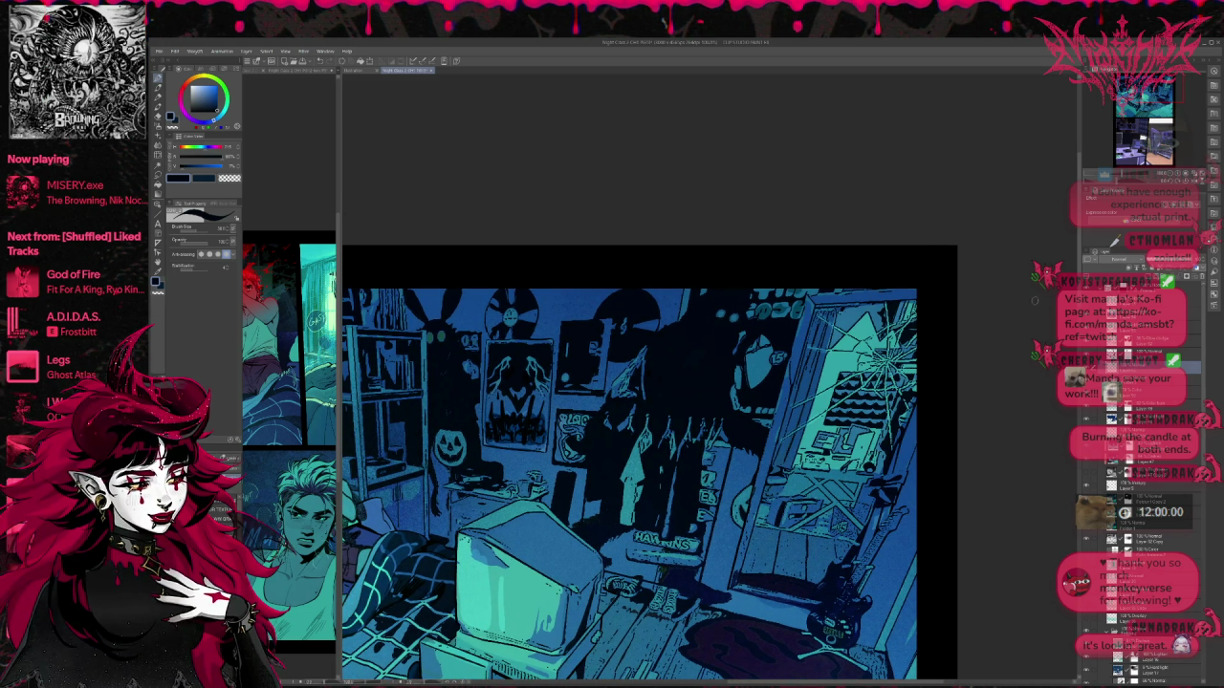
click(1171, 178)
click(1172, 178)
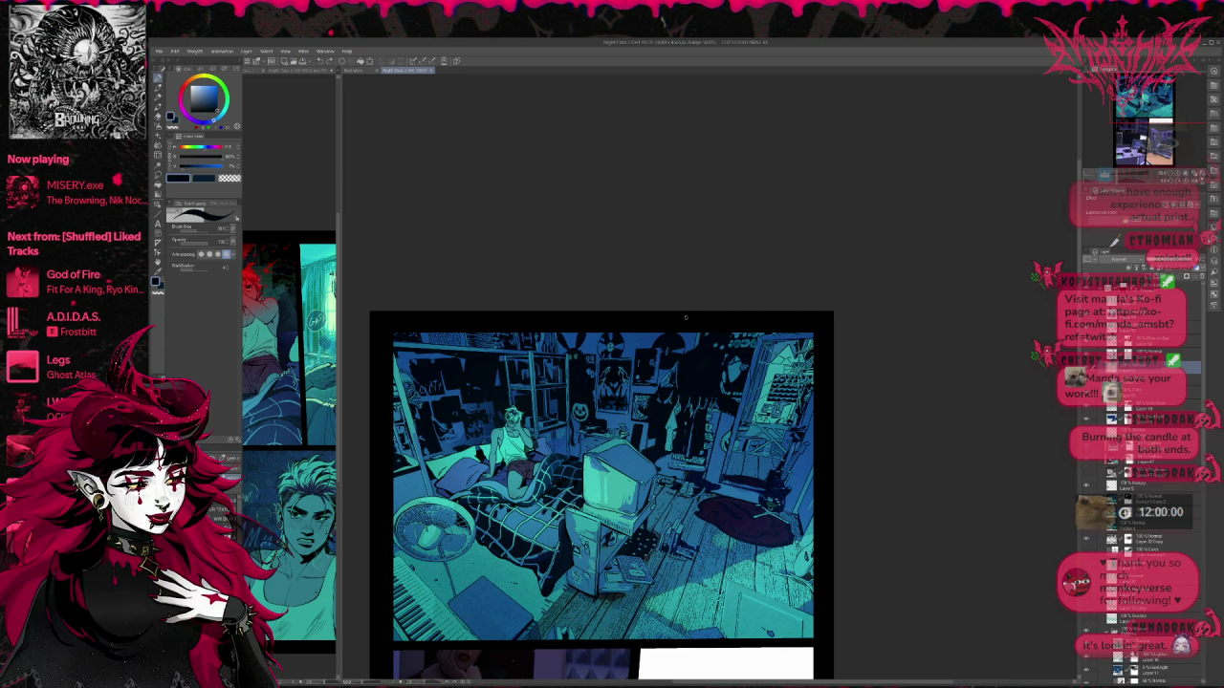
Step: Switch to the airbrush and spray a teal glow across the lower-right floor
drag(686, 317, 716, 264)
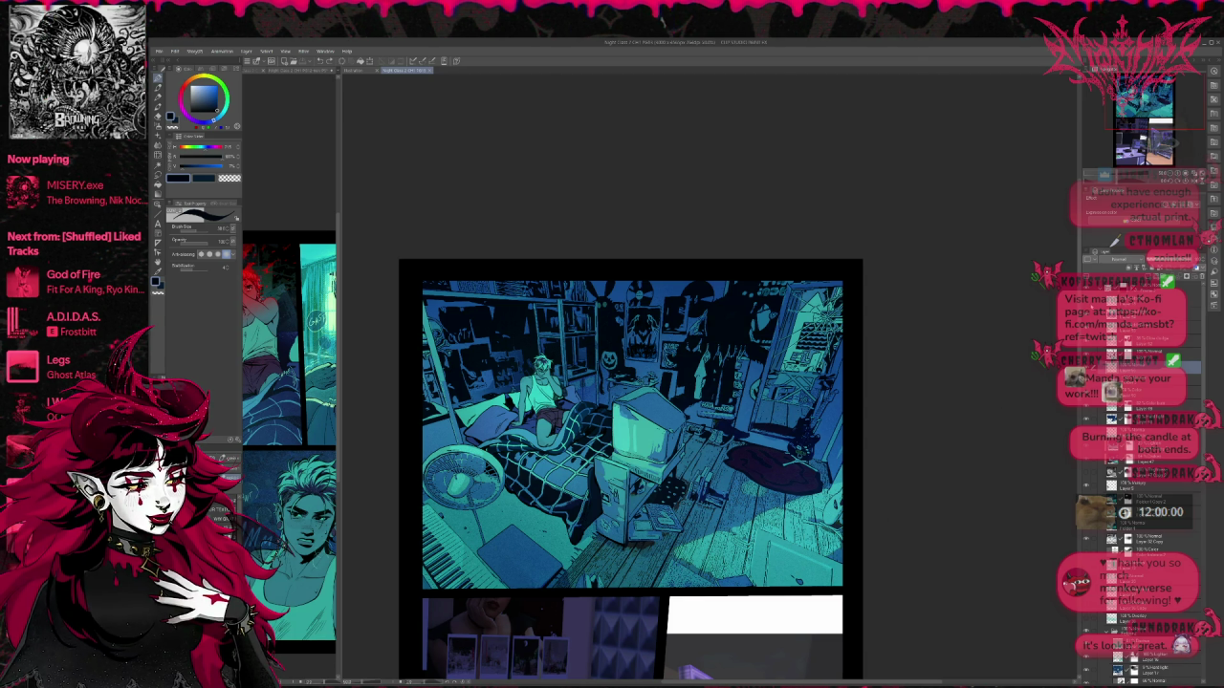
key(ctrl+z)
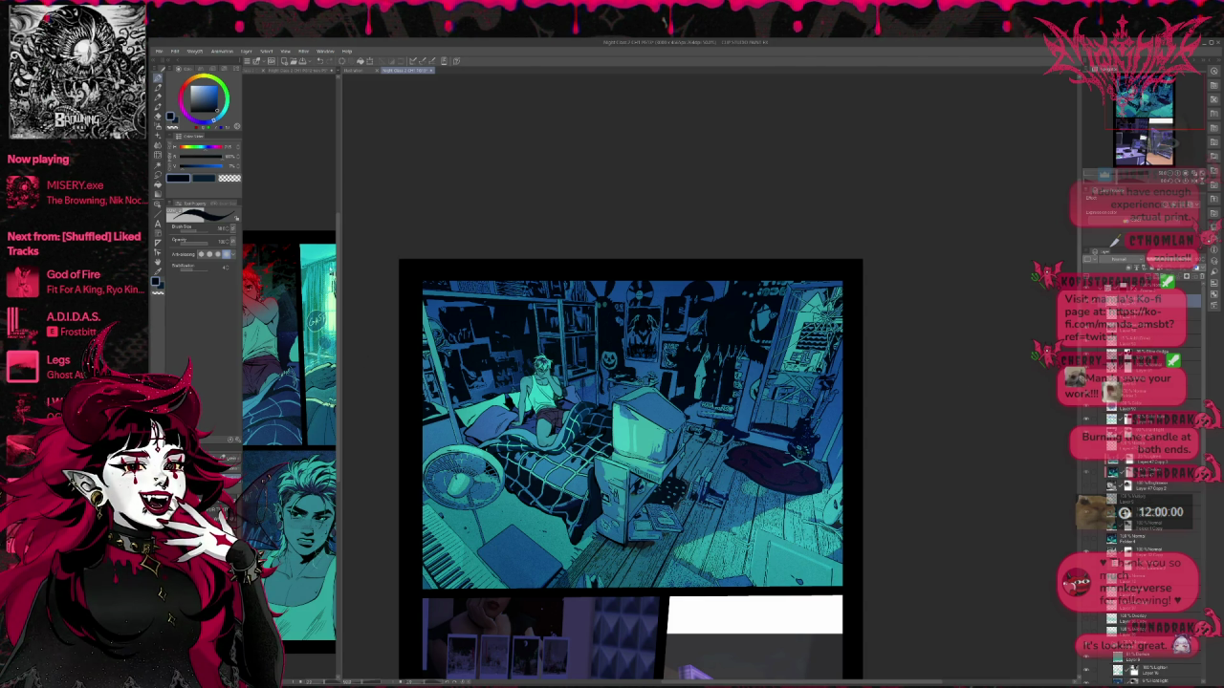
key(b)
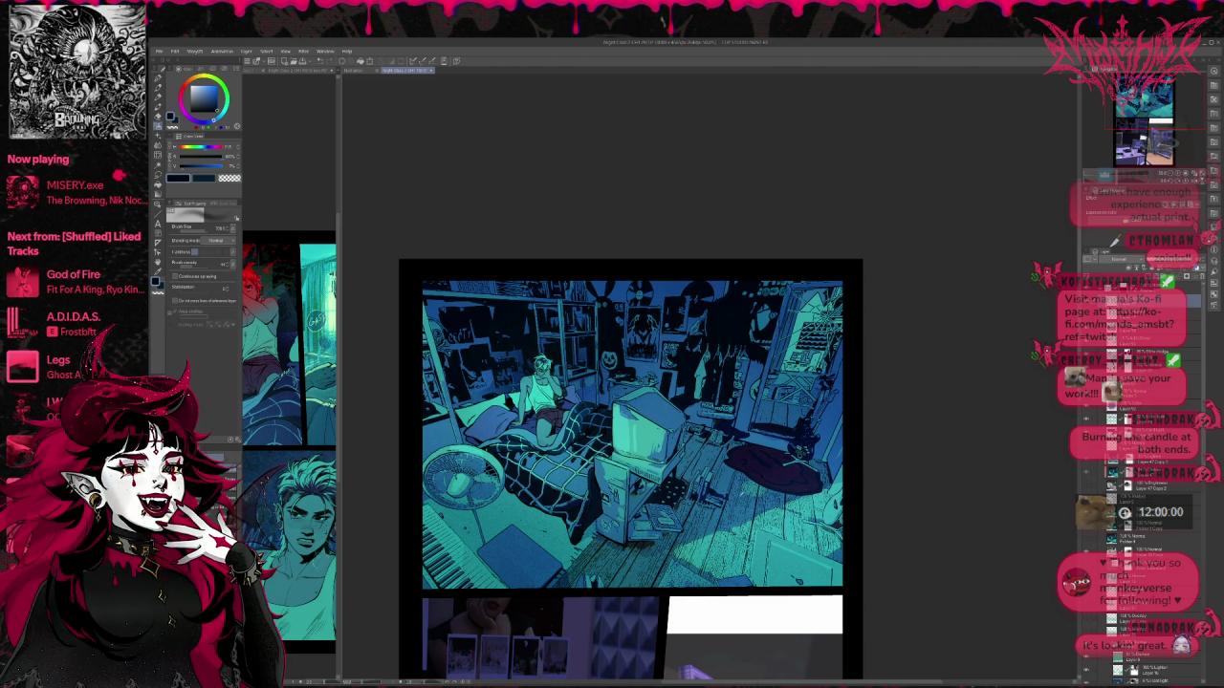
alt+click(726, 551)
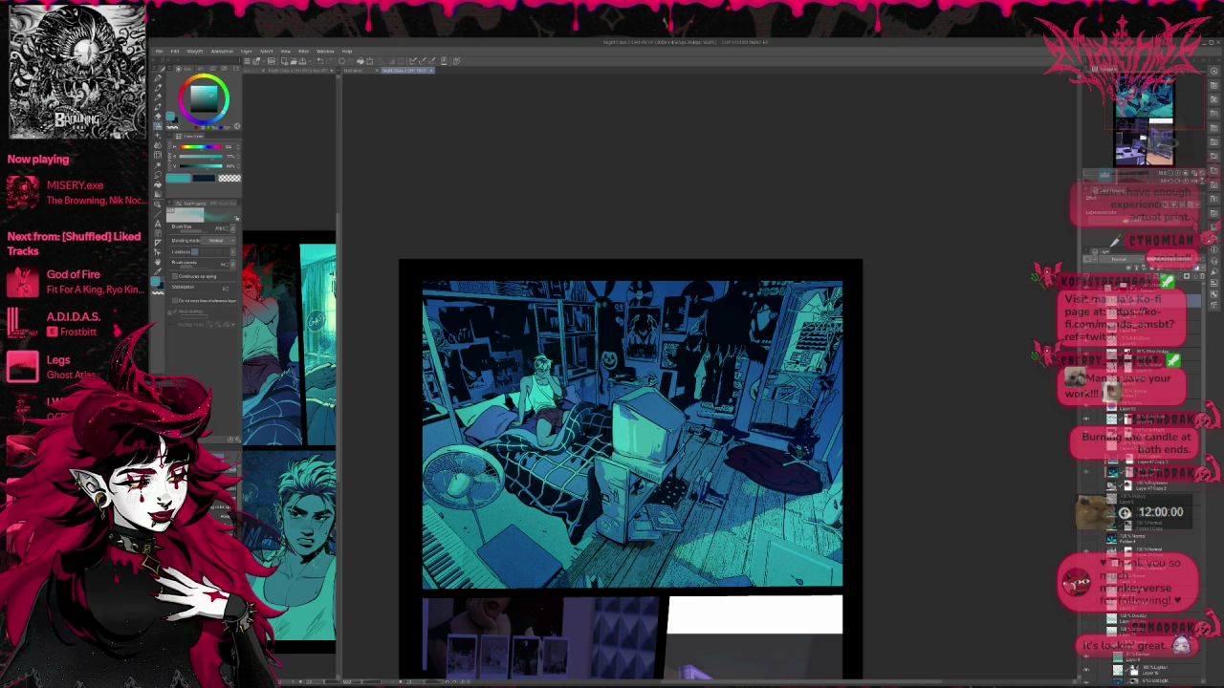
mouse_move(671, 556)
mouse_down()
mouse_move(775, 511)
mouse_move(846, 560)
mouse_up()
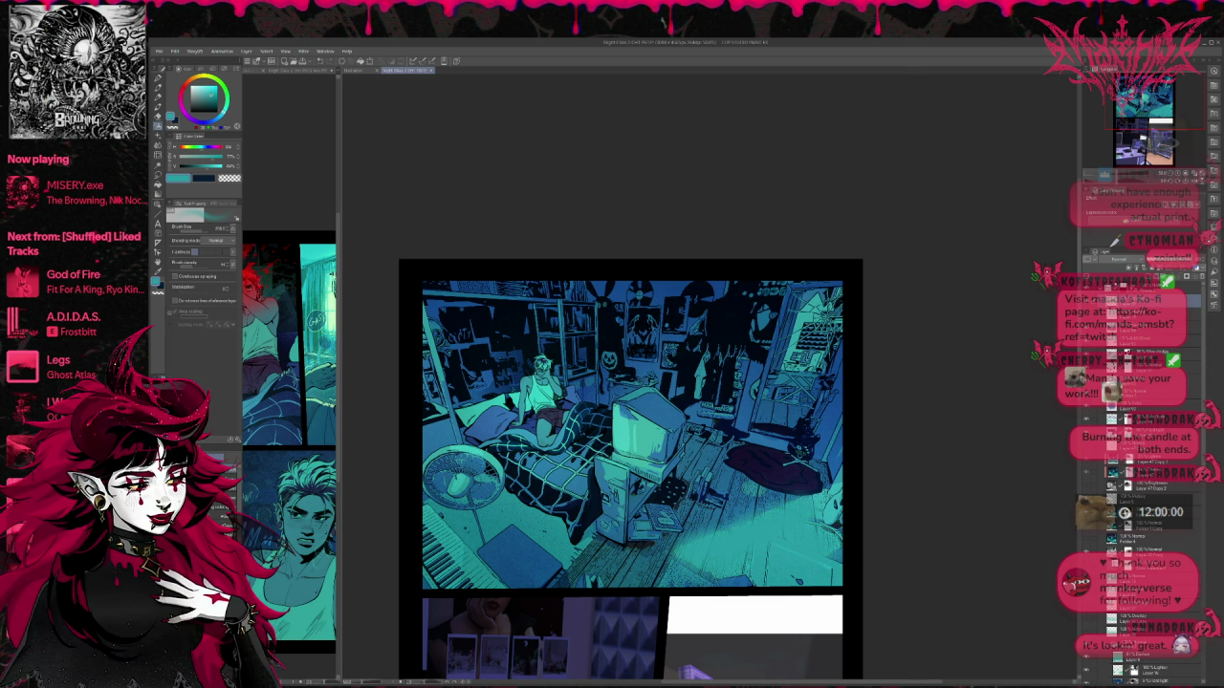
drag(731, 549, 832, 512)
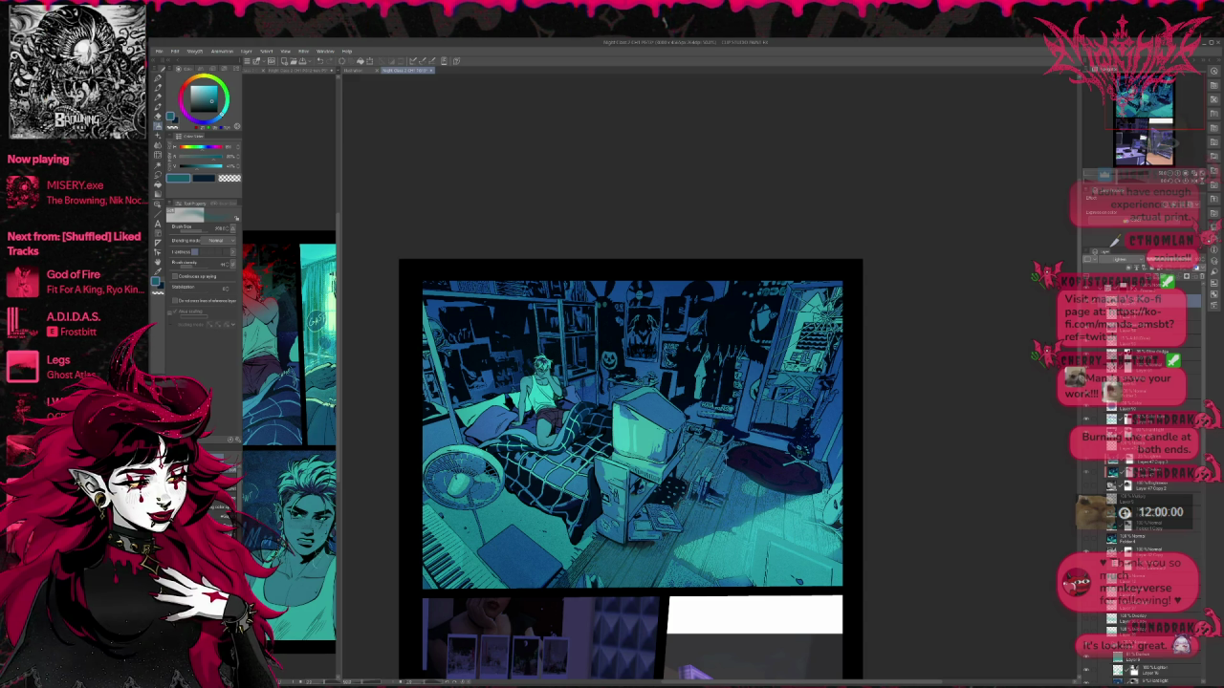
Step: Airbrush the rug dark purple then dark red, and shade the floor by the desk blue
alt+click(755, 466)
drag(746, 459, 801, 481)
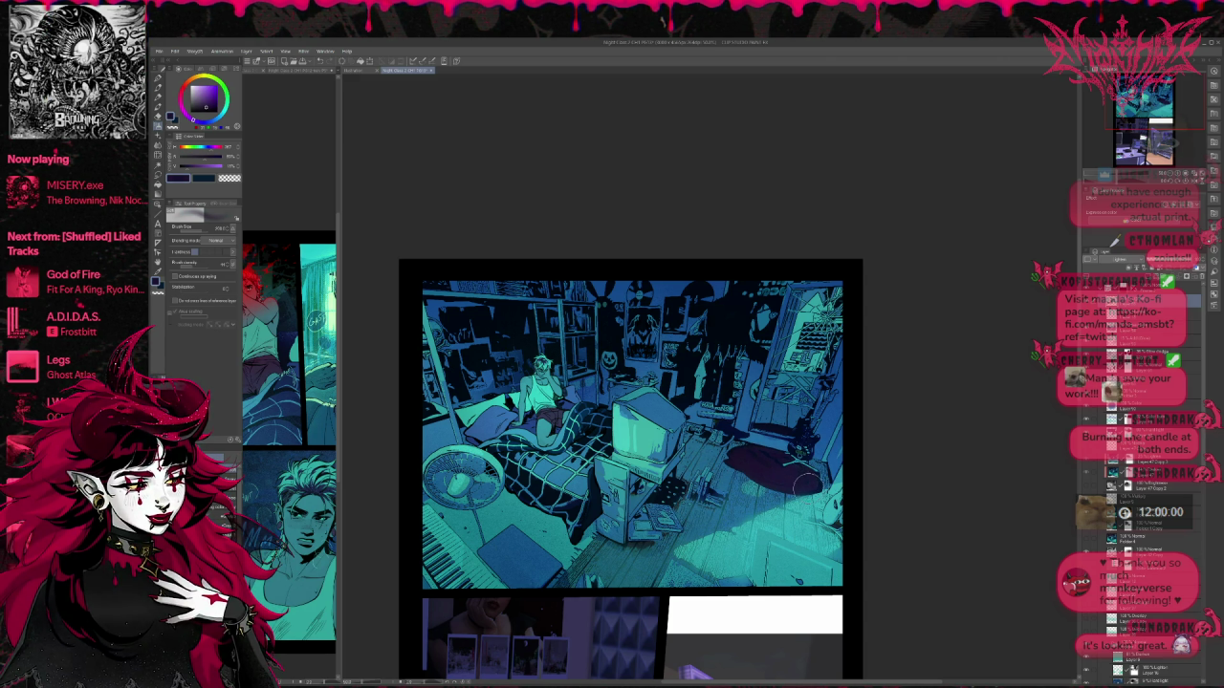
alt+click(666, 493)
drag(664, 483, 679, 507)
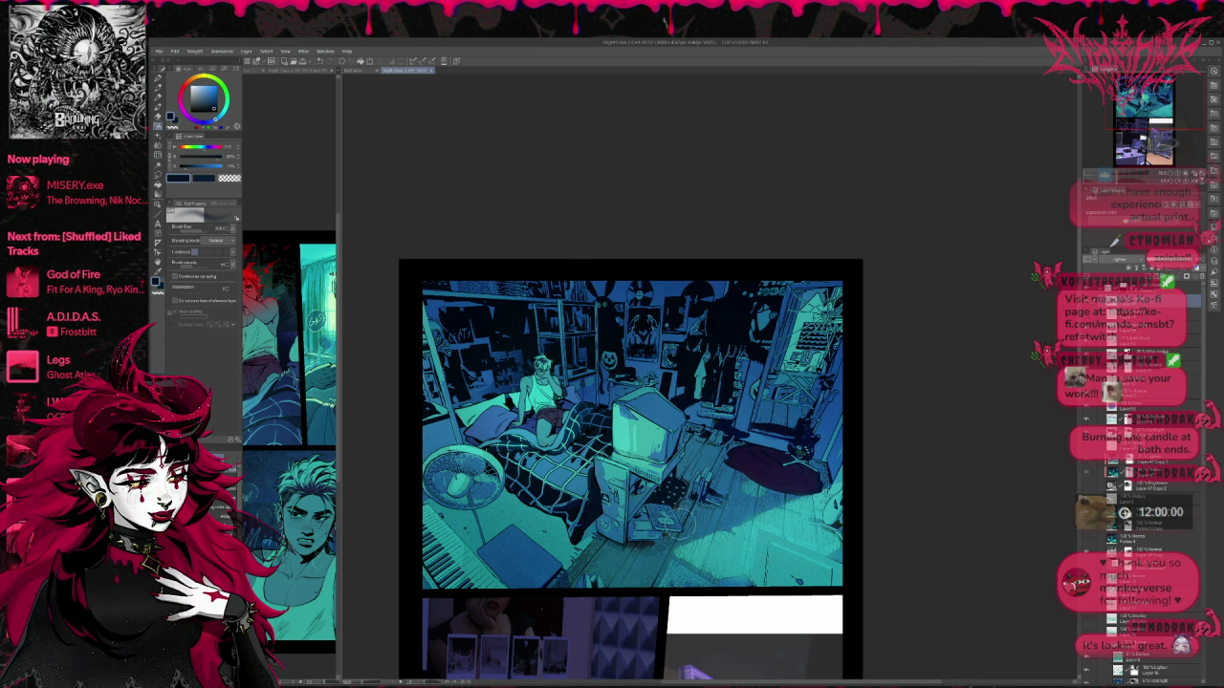
alt+click(724, 469)
drag(727, 464, 719, 519)
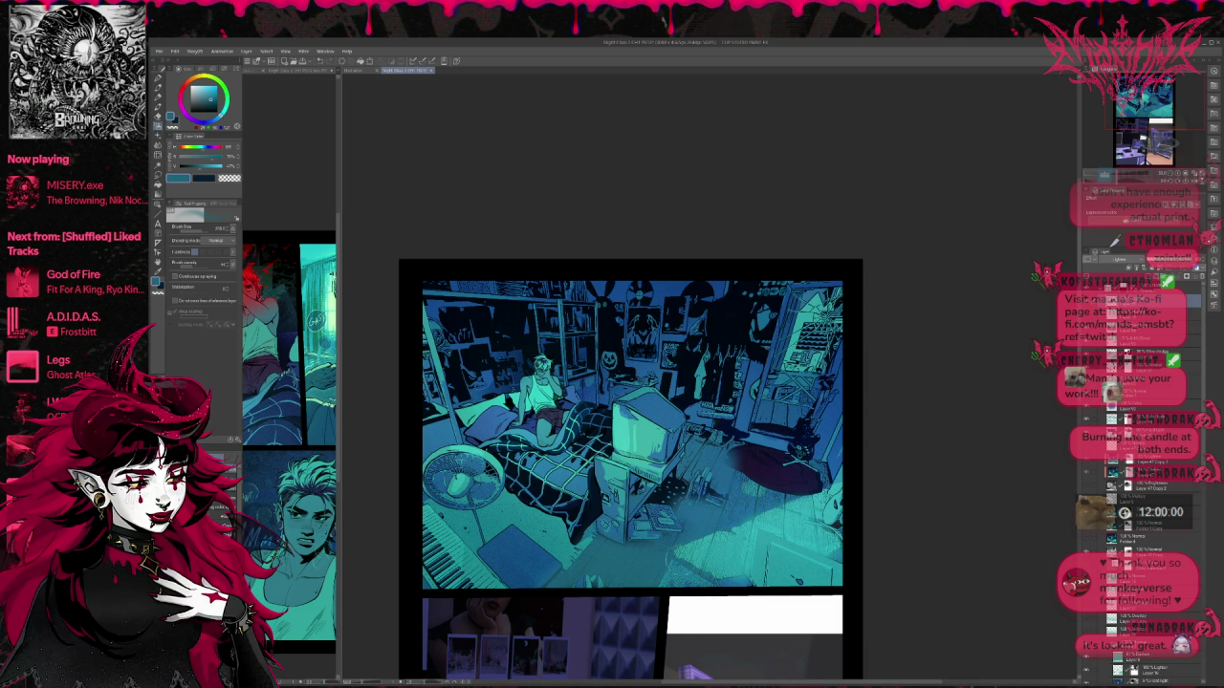
alt+click(778, 493)
mouse_move(778, 493)
mouse_down()
mouse_move(731, 459)
mouse_move(765, 478)
mouse_move(810, 476)
mouse_up()
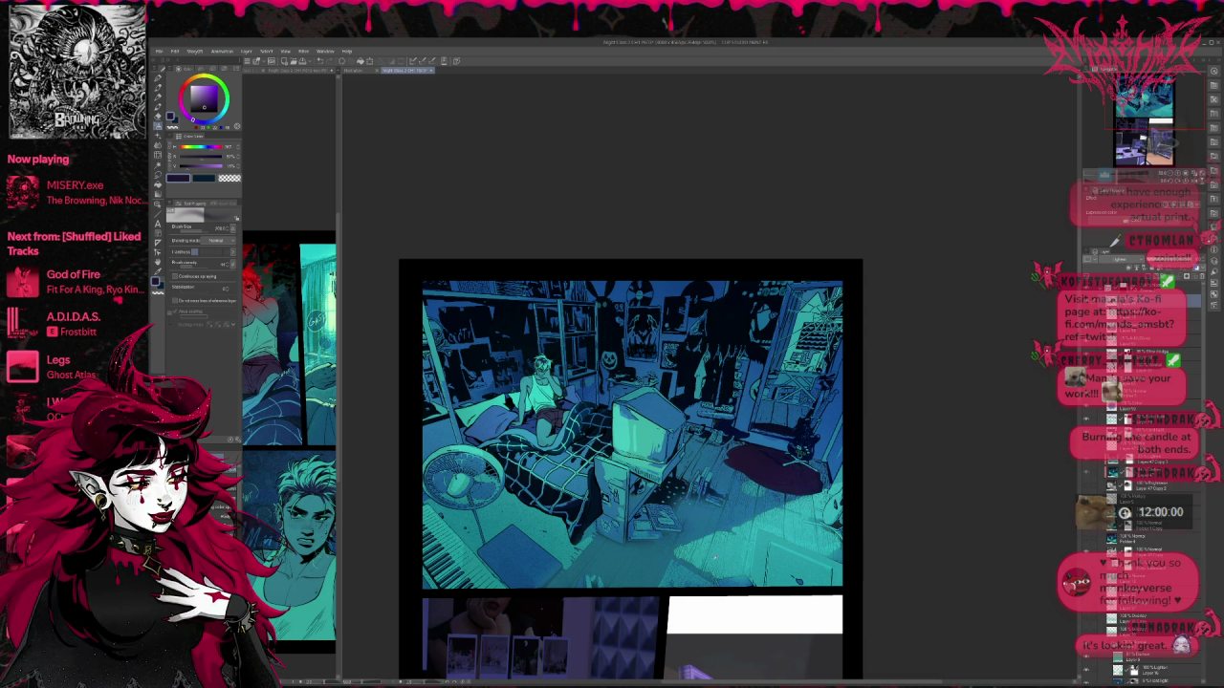
Step: Rework the floor beside the desk with teal and muted blue strokes and a dark soft pass
alt+click(688, 554)
alt+click(722, 517)
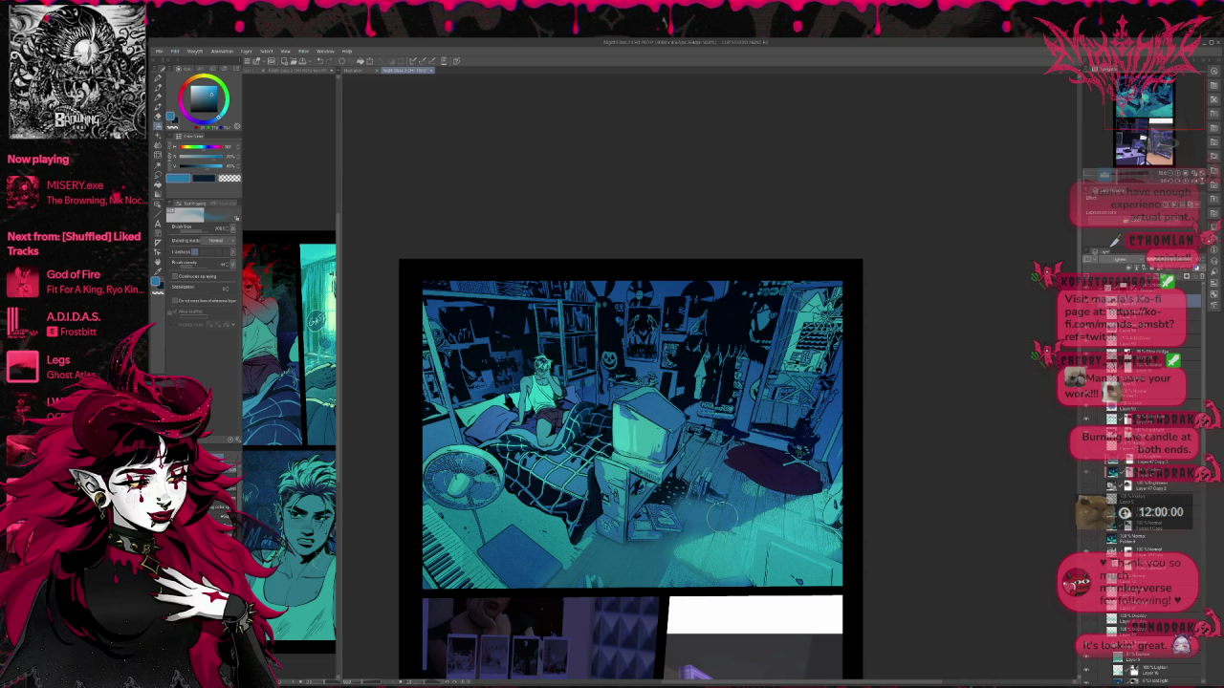
mouse_move(779, 496)
mouse_down()
mouse_move(660, 546)
mouse_move(603, 549)
mouse_move(564, 581)
mouse_move(646, 566)
mouse_up()
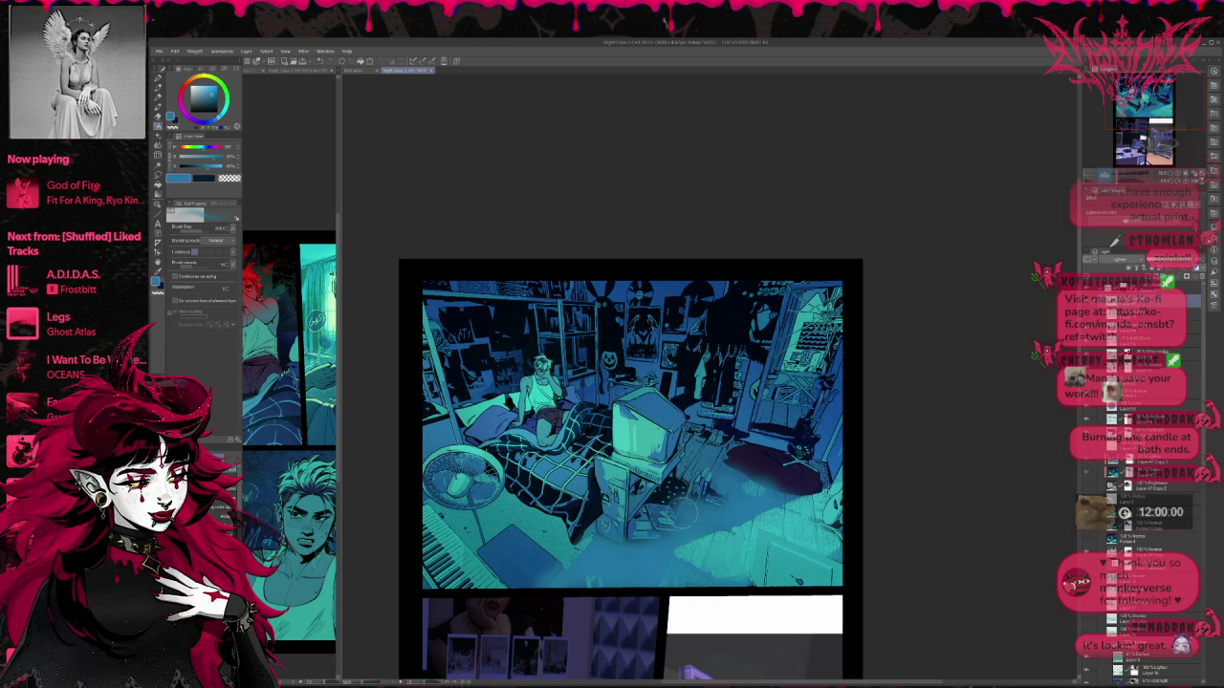
drag(688, 513, 726, 485)
alt+click(792, 544)
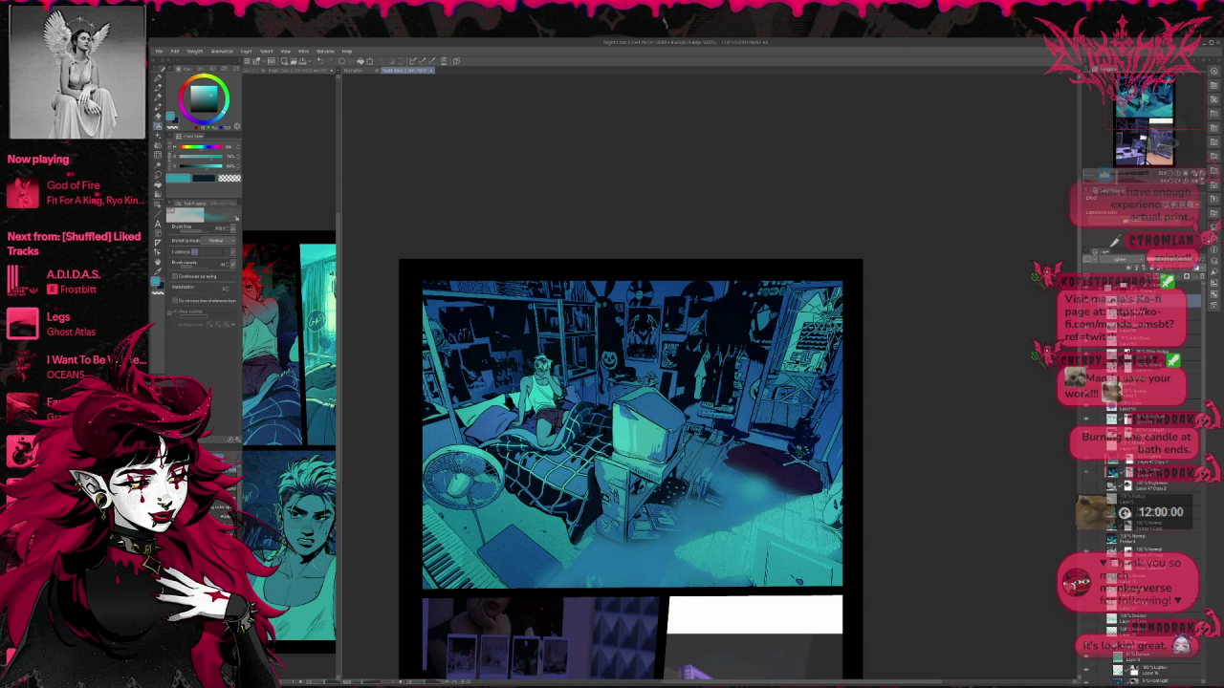
drag(822, 492, 636, 526)
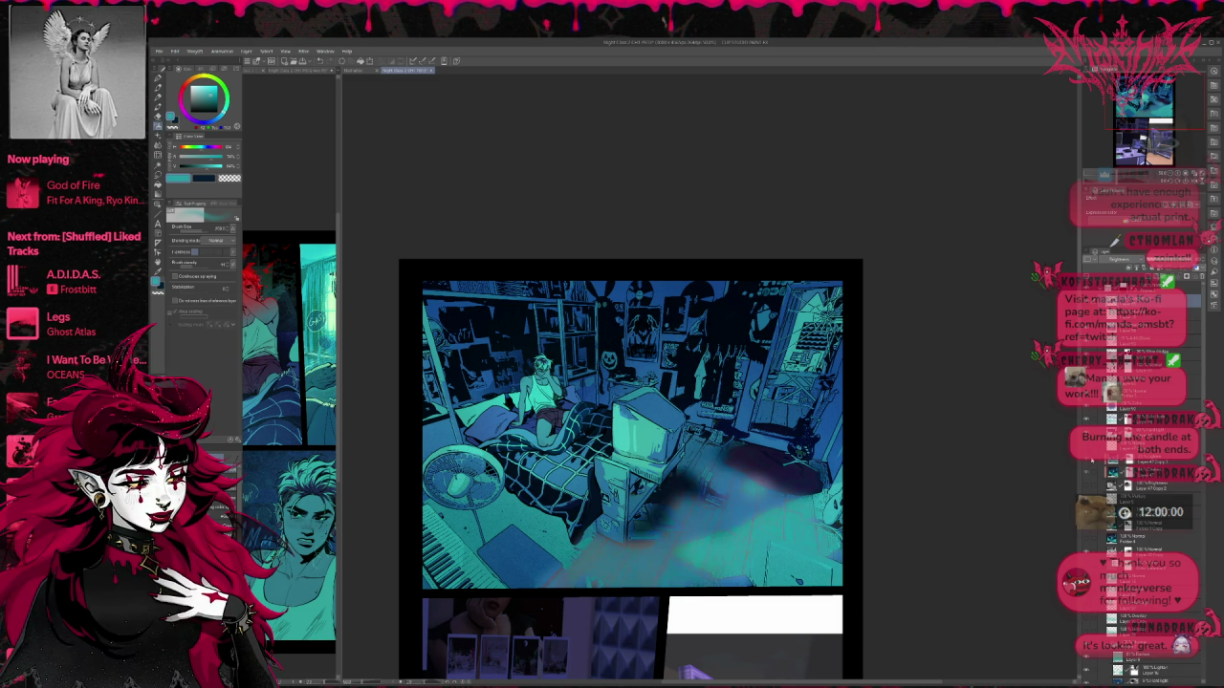
Step: Undo the dark floor smudge and paint a soft dark shadow beside the TV cabinet
key(ctrl+z)
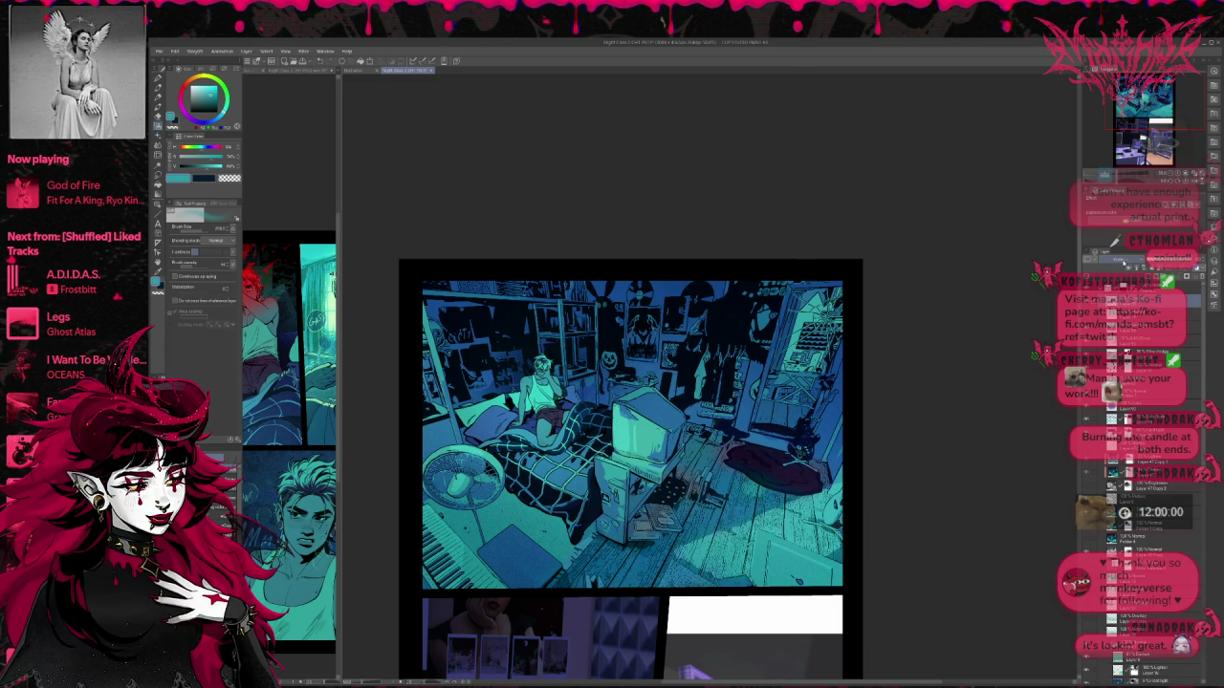
drag(659, 473, 694, 516)
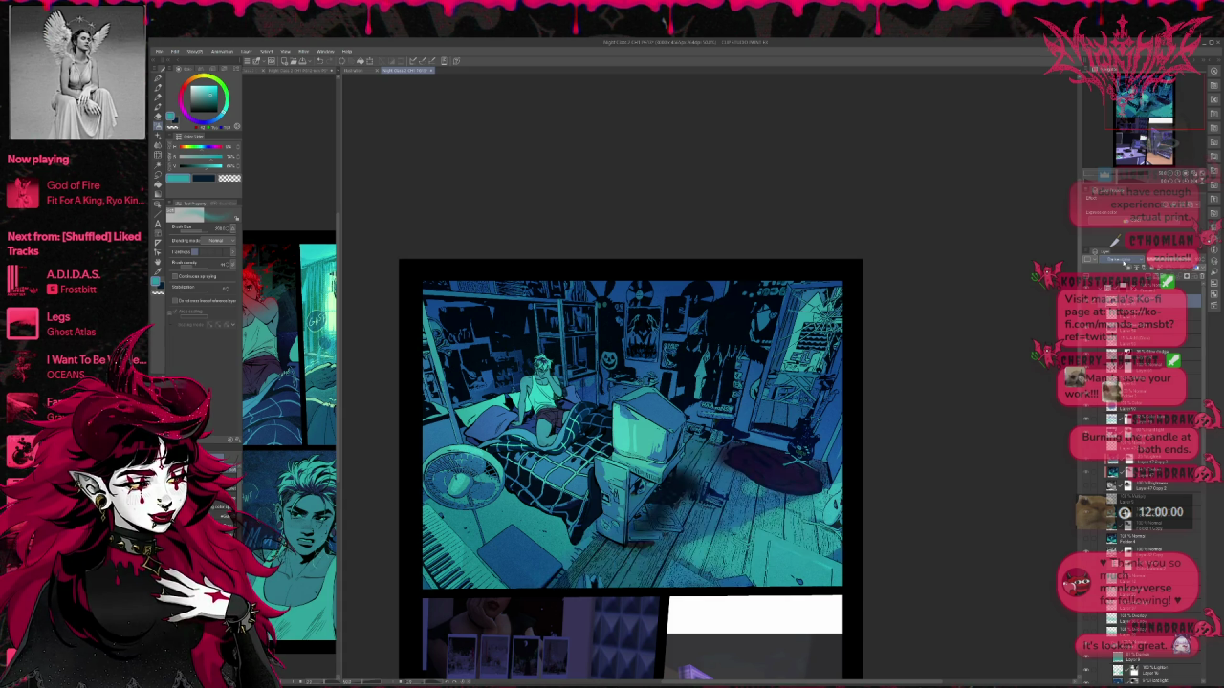
key(ctrl+y)
key(ctrl+z)
Step: Toggle undo/redo to compare the floor shadow with the earlier green-textured and blue-lit floors
key(ctrl+y)
key(ctrl+z)
key(ctrl+y)
key(ctrl+z)
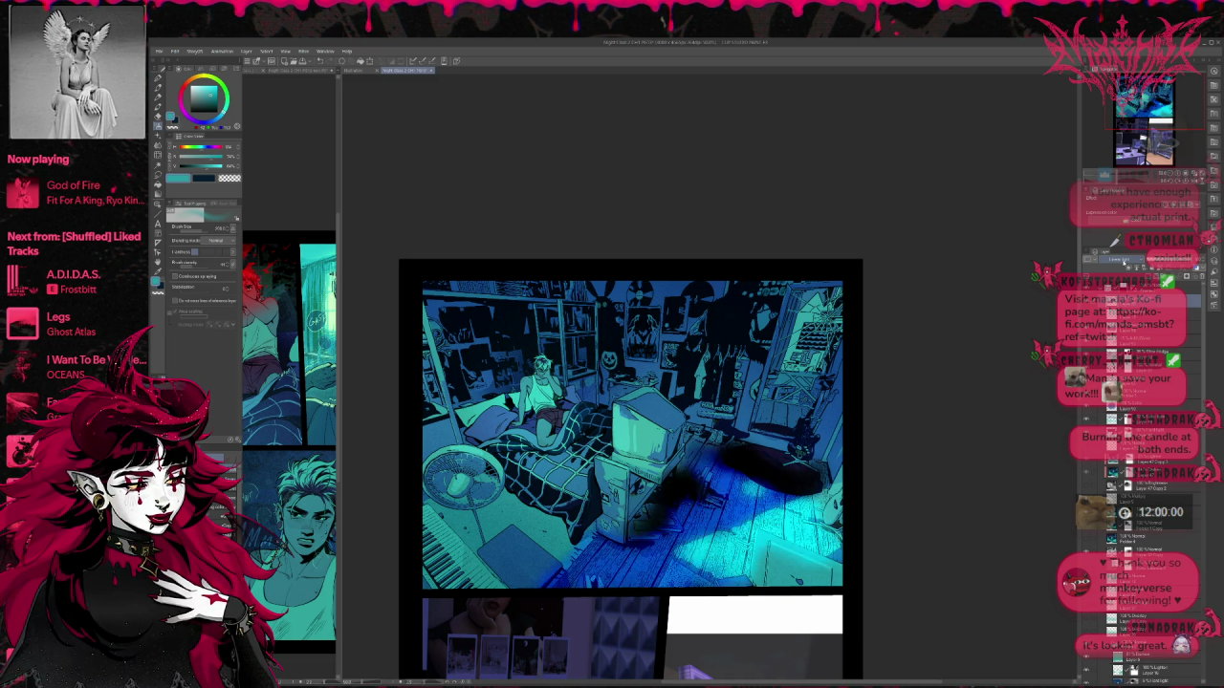
key(ctrl+z)
key(ctrl+y)
key(ctrl+z)
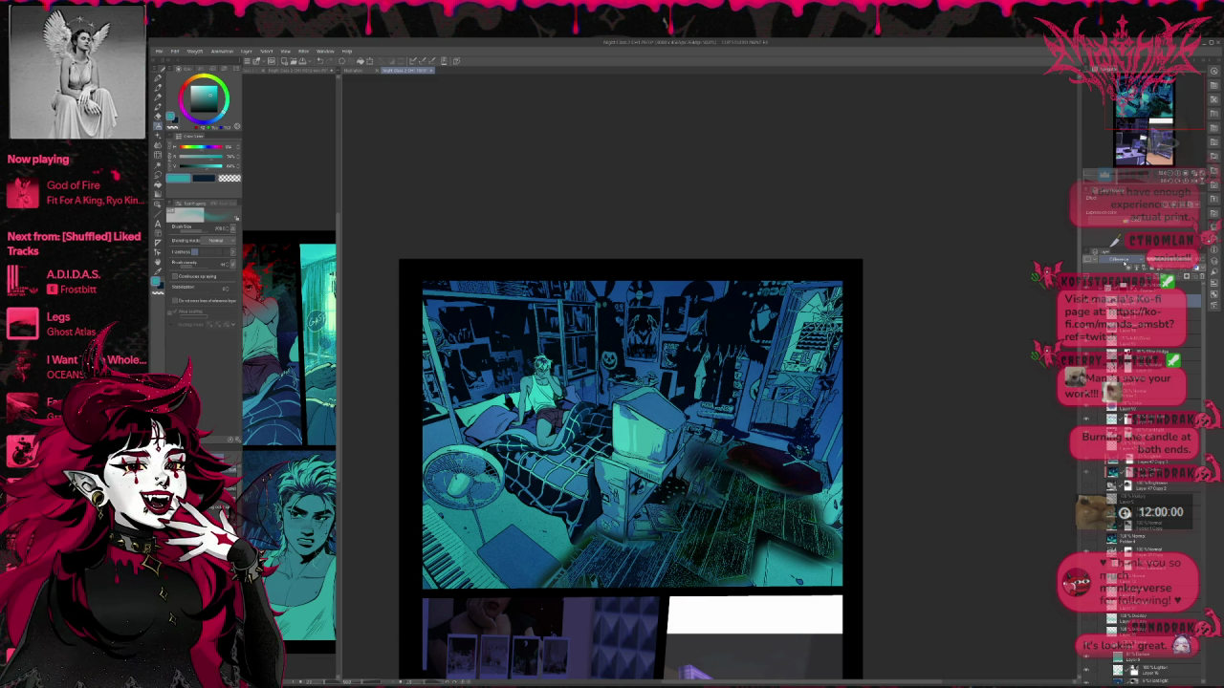
key(ctrl+y)
key(ctrl+z)
key(ctrl+z)
key(ctrl+y)
key(ctrl+z)
Step: Compare the brighter blue-lit and greenish-lit versions, ending on the lit wooden floor planks
key(ctrl+y)
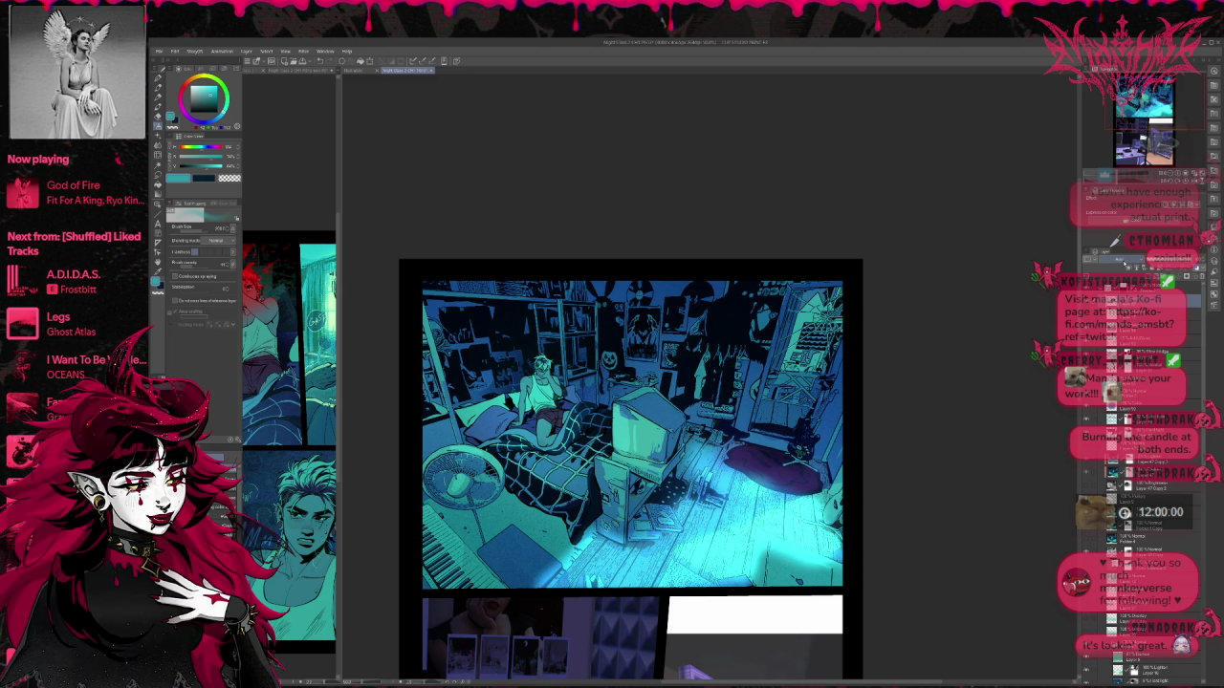
key(ctrl+z)
key(ctrl+y)
key(ctrl+z)
key(ctrl+z)
key(ctrl+z)
key(ctrl+y)
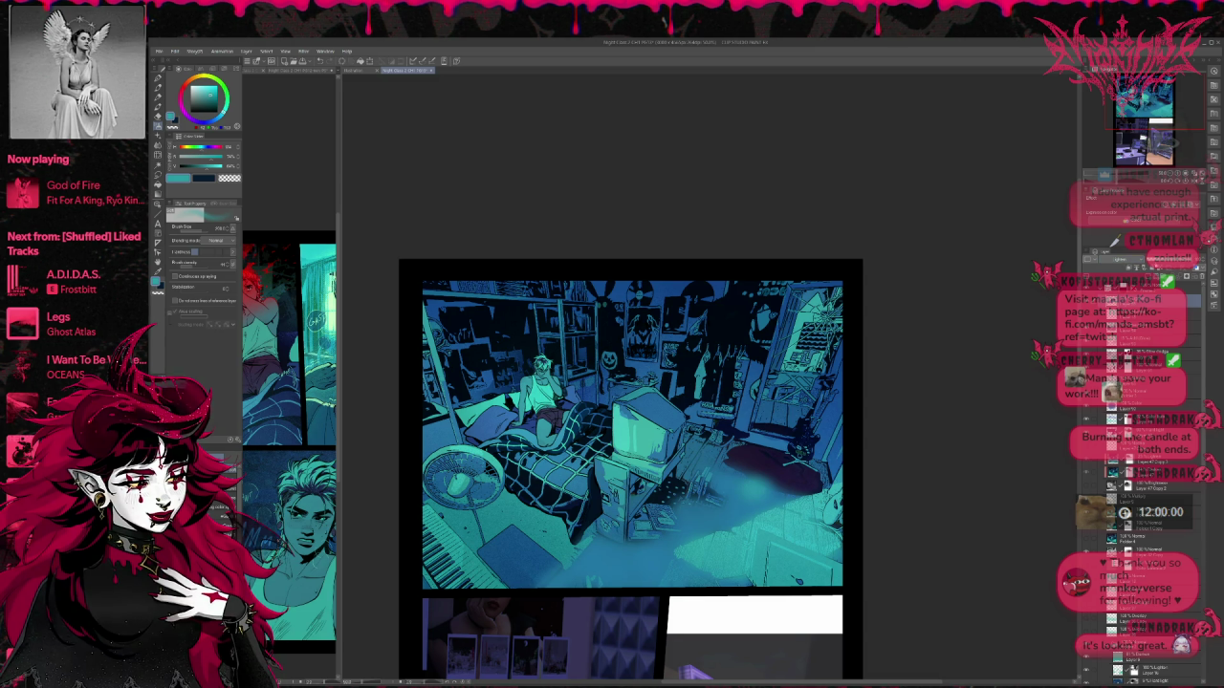
key(ctrl+z)
key(ctrl+y)
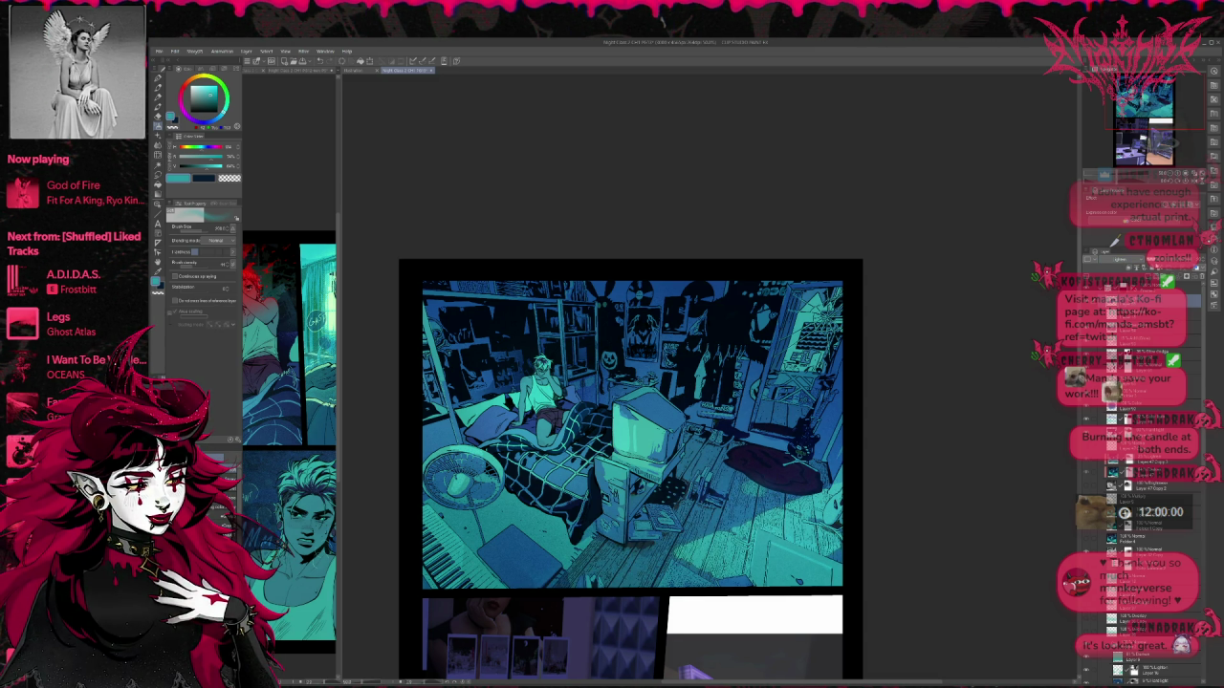
key(ctrl+y)
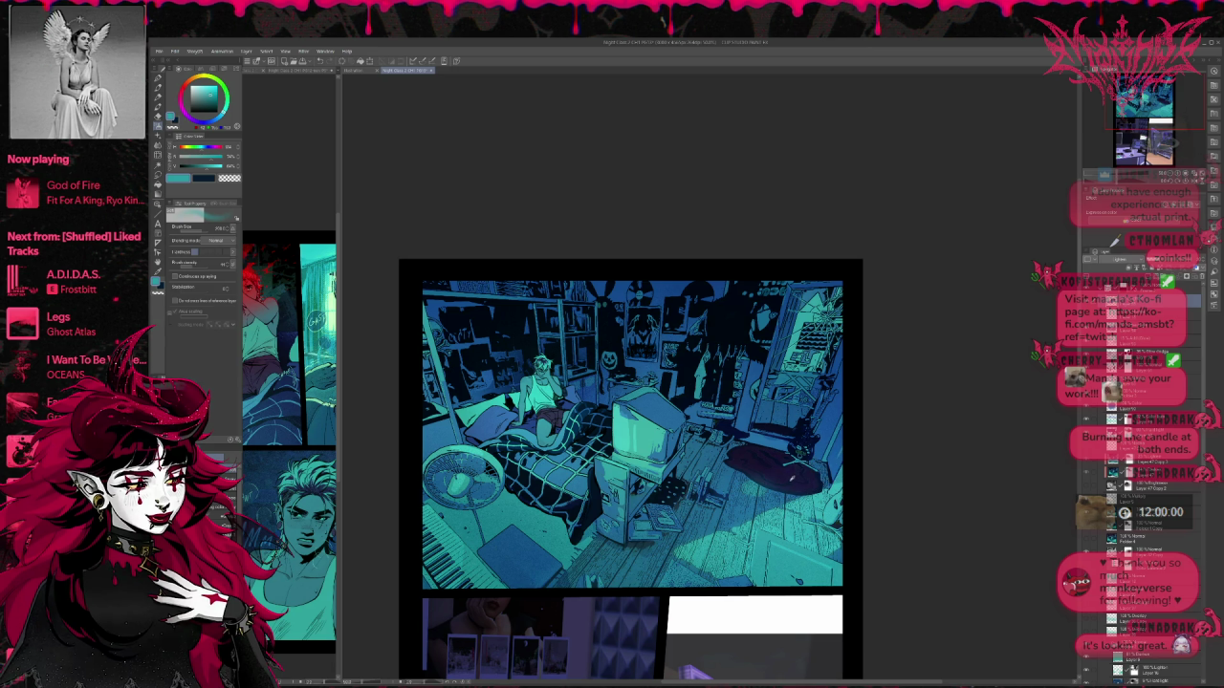
Step: Pick a dark navy blue in the colour wheel for the shadows
alt+click(787, 481)
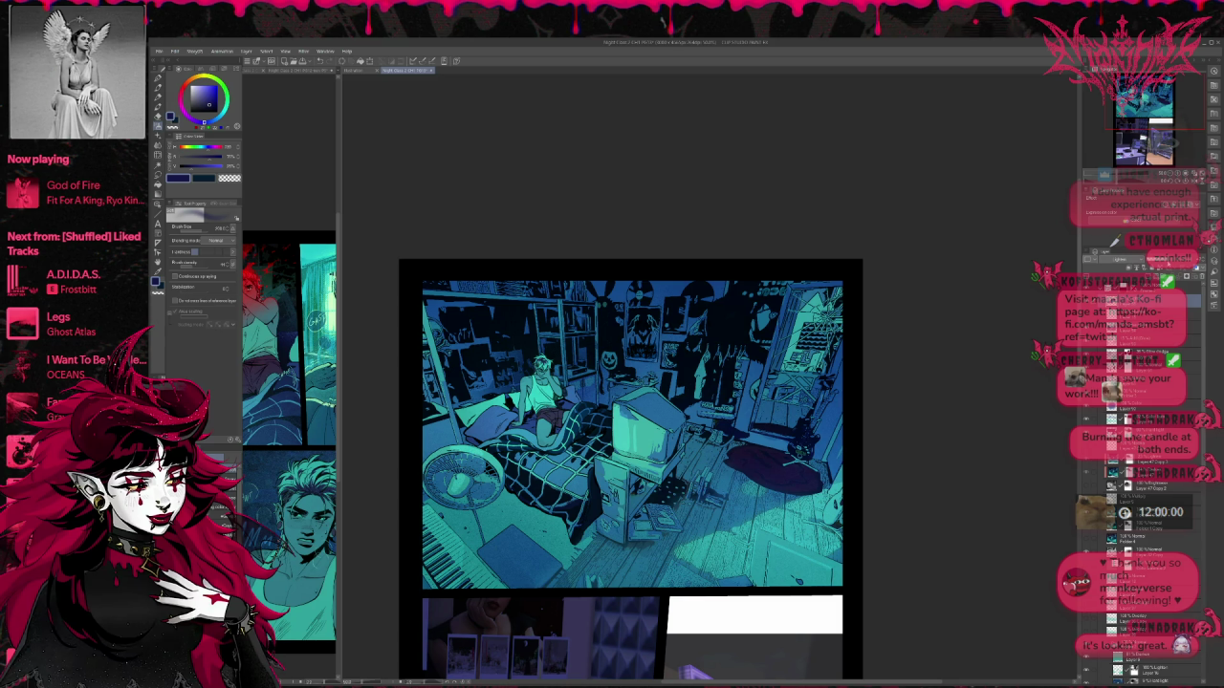
scroll(903, 347, down, 1)
scroll(902, 347, down, 1)
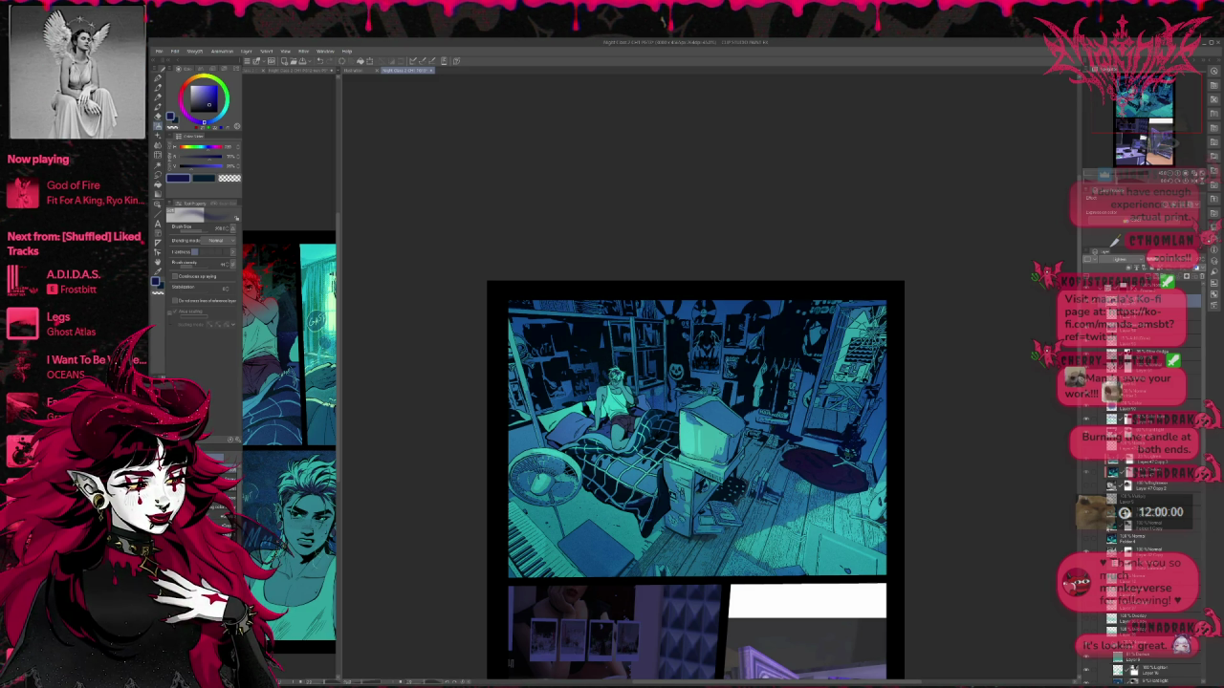
scroll(1137, 555, down, 2)
scroll(1138, 555, down, 2)
scroll(1137, 554, down, 2)
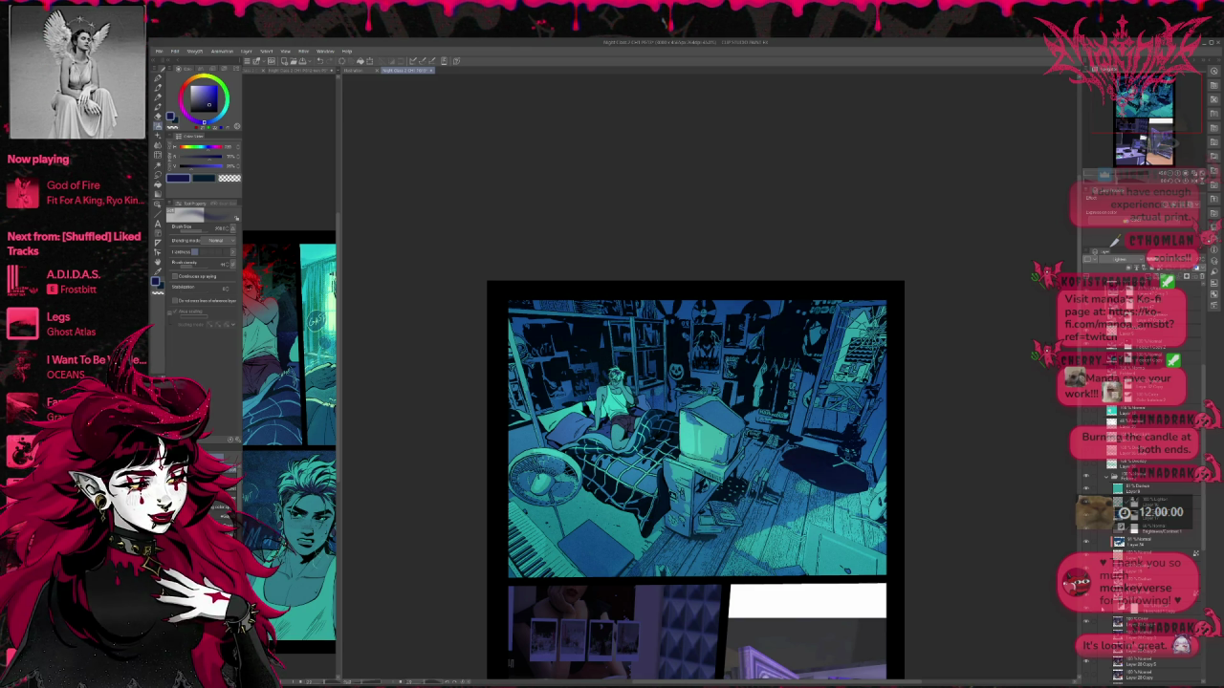
scroll(1137, 536, down, 2)
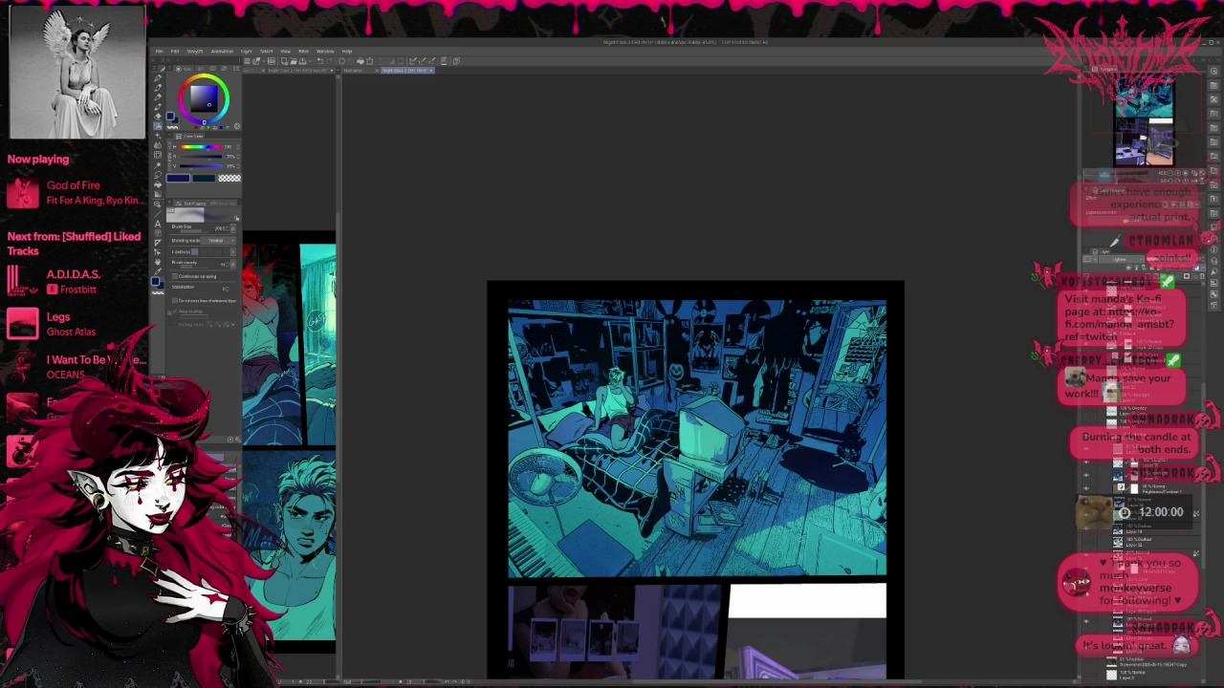
Step: Compare the darker floor against the brighter floor lighting, then revert to the darker version
key(ctrl+z)
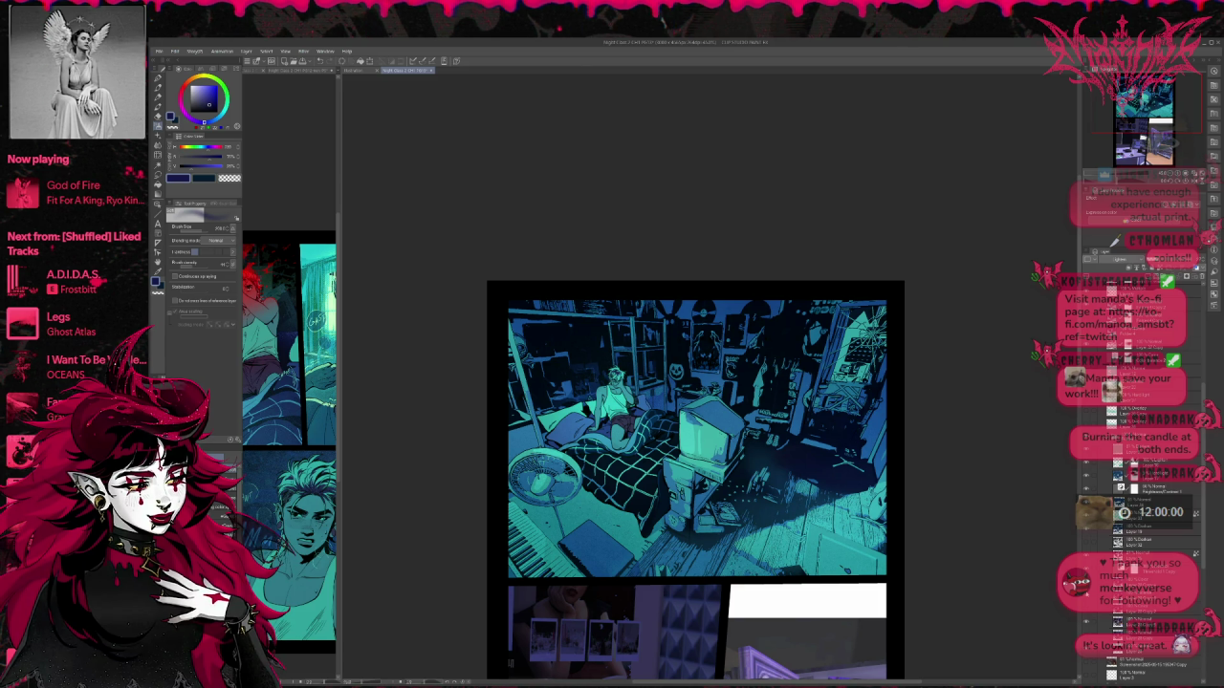
key(ctrl+y)
key(ctrl+z)
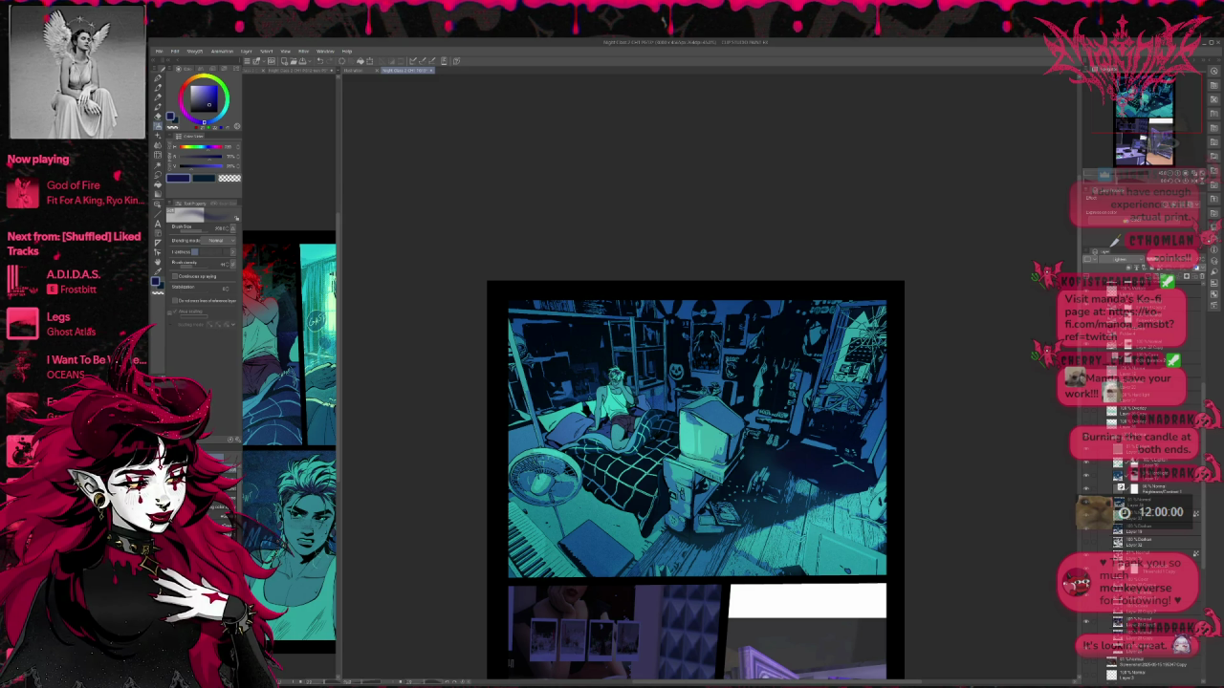
key(ctrl+y)
key(ctrl+z)
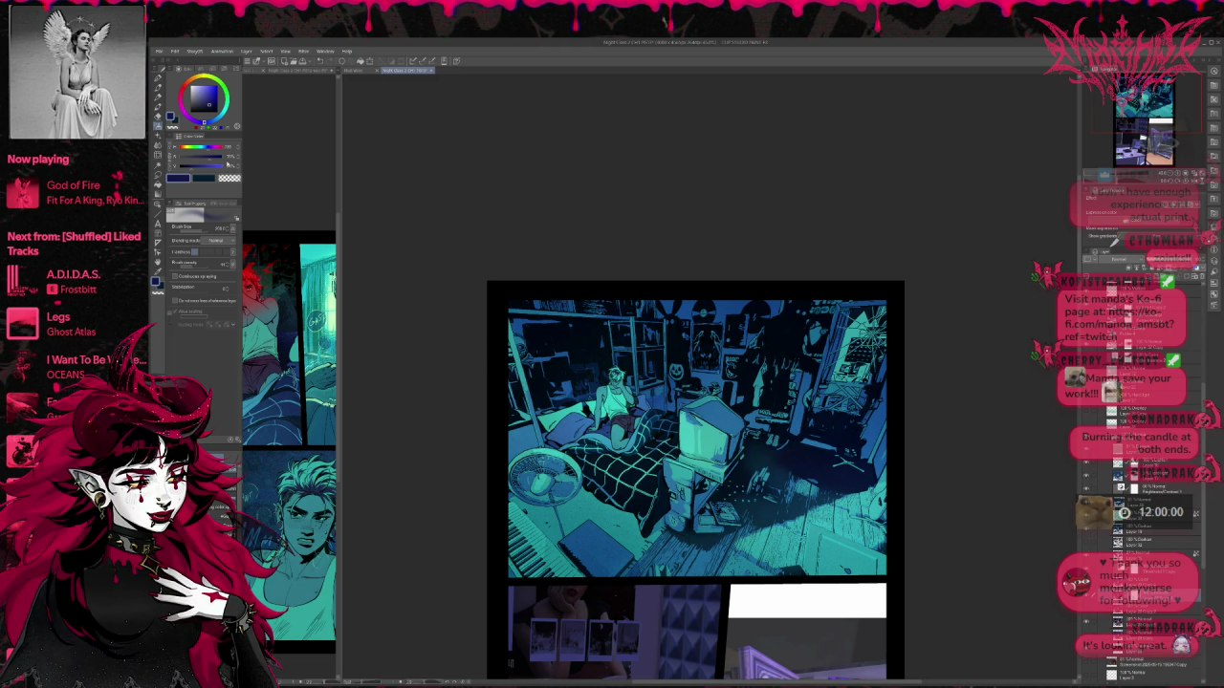
Step: With a much larger Airbrush, spray navy shading across the right wall and floor
key(e)
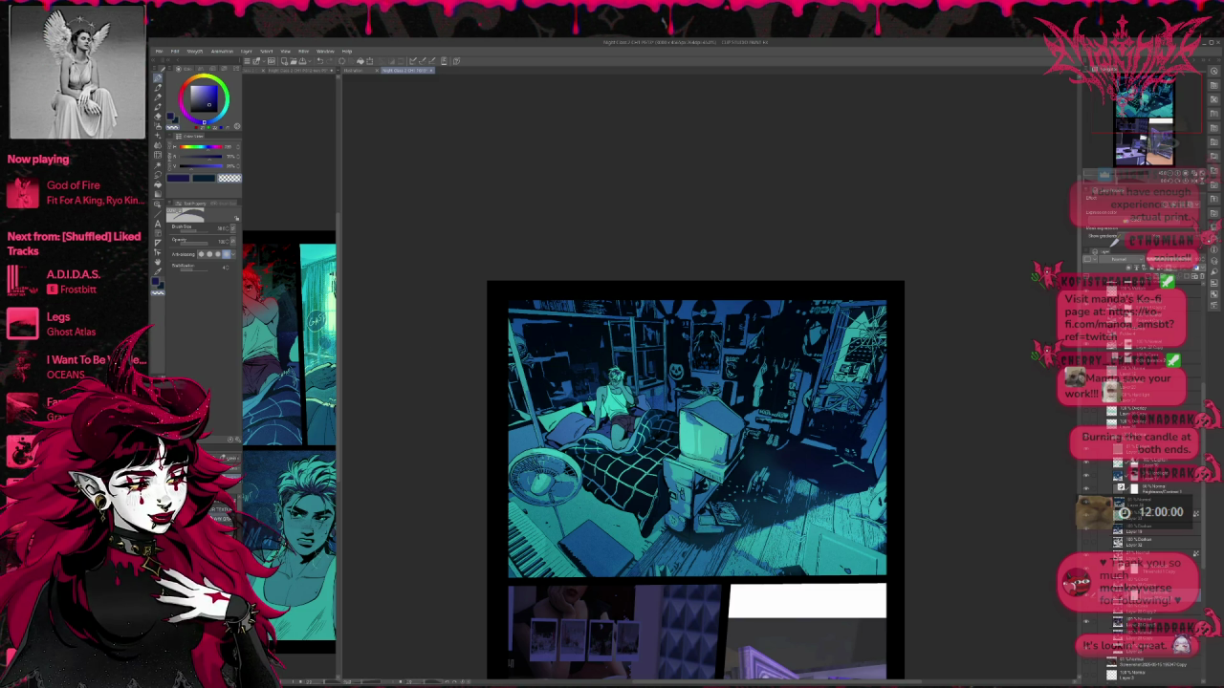
key(e)
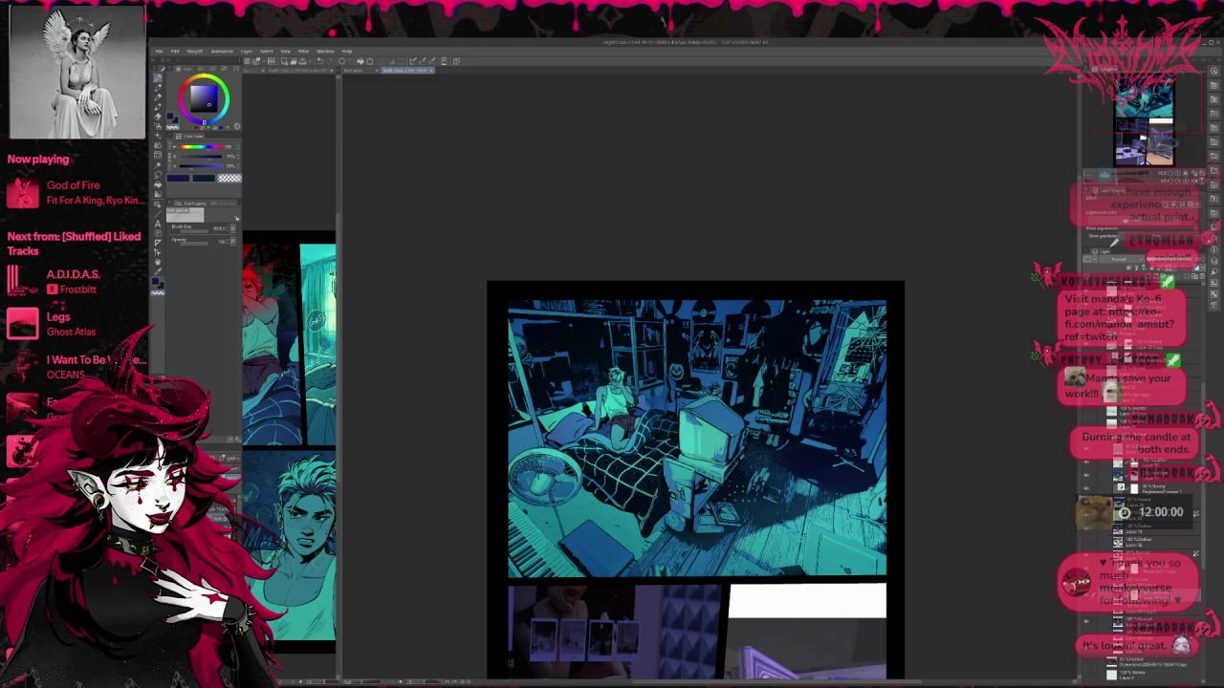
key(b)
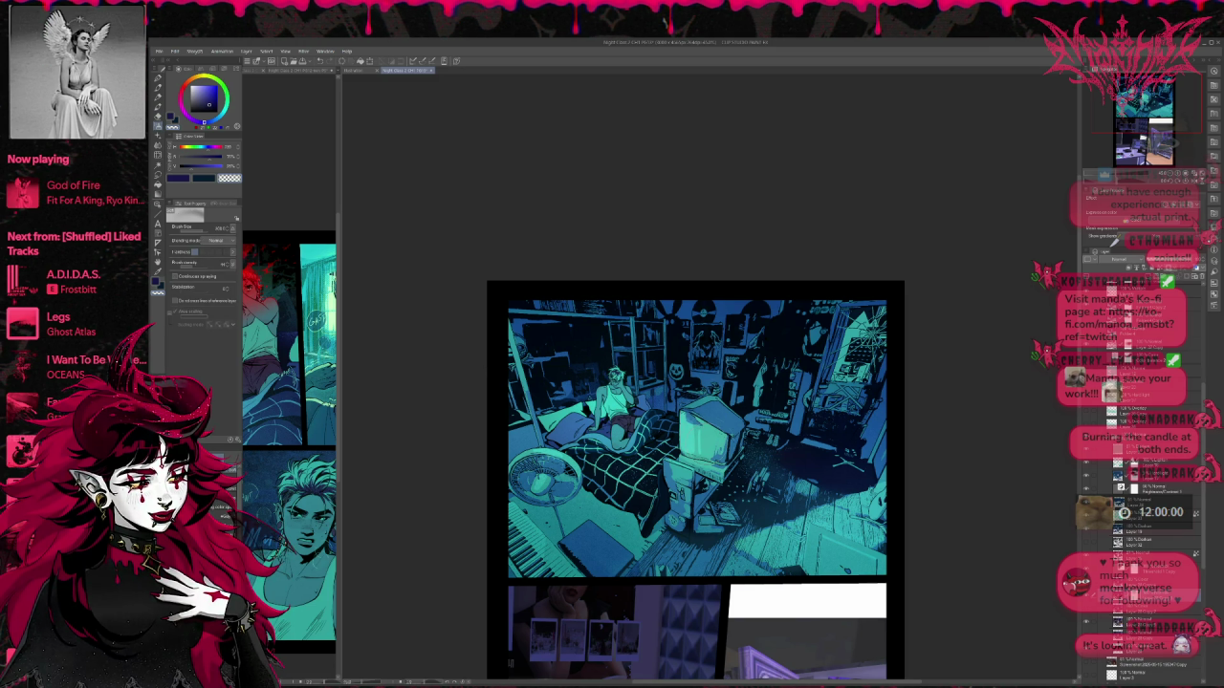
key(bracketright)
key(bracketright)
key(bracketright)
drag(763, 382, 631, 402)
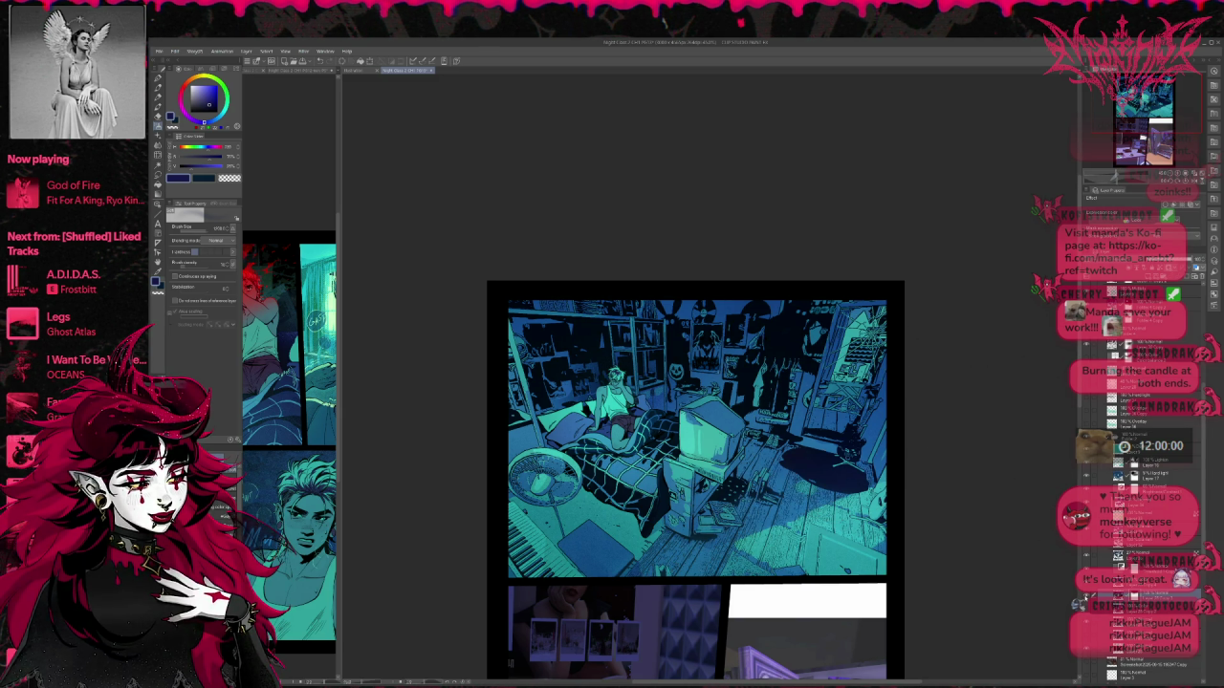
Step: Spray a broad soft navy stroke over the floor, then bring back the cyan light streaks
drag(822, 478, 612, 507)
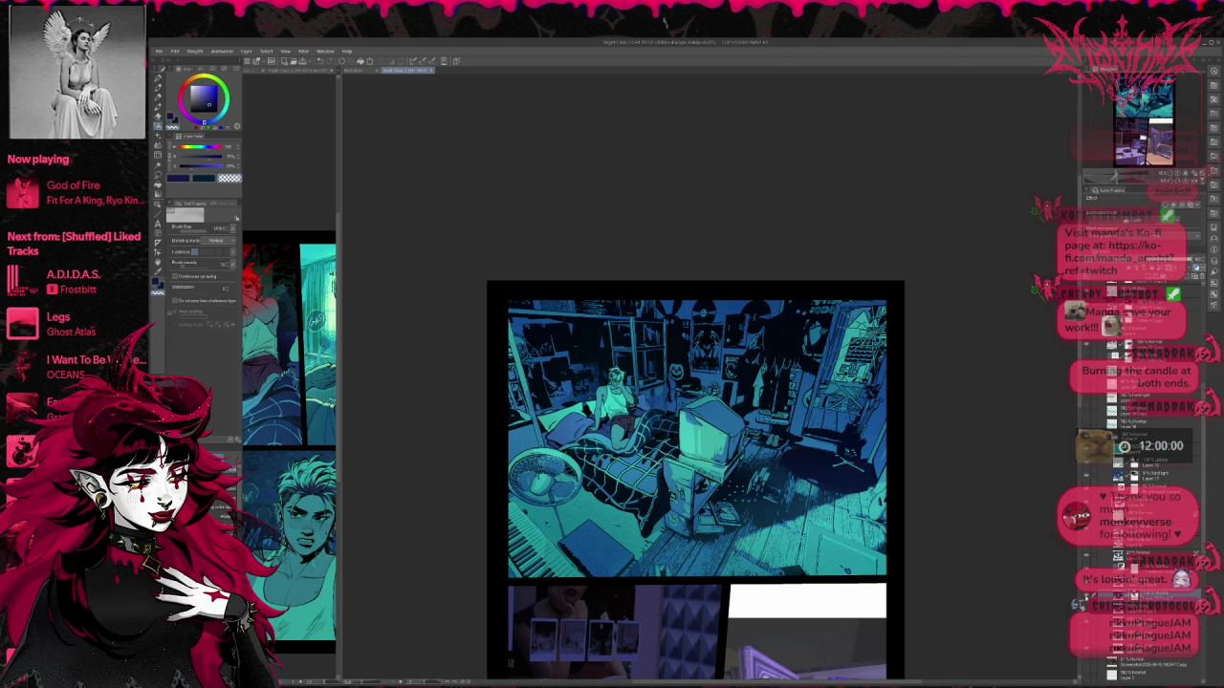
key(ctrl+y)
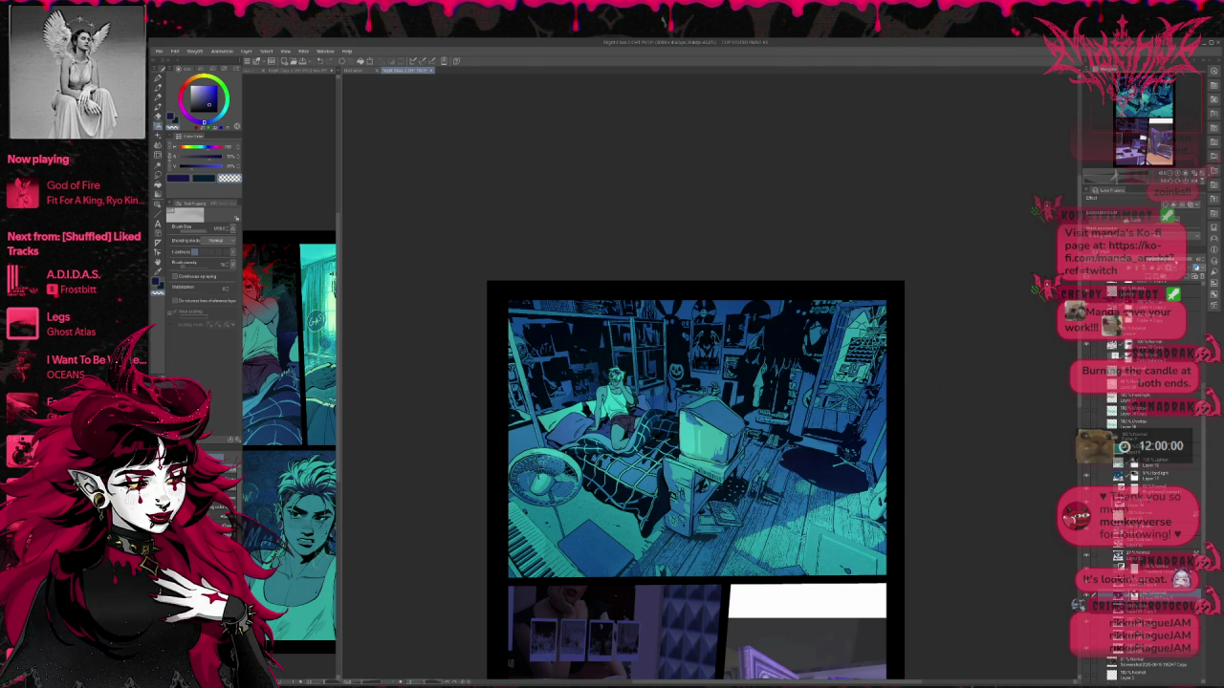
key(ctrl+y)
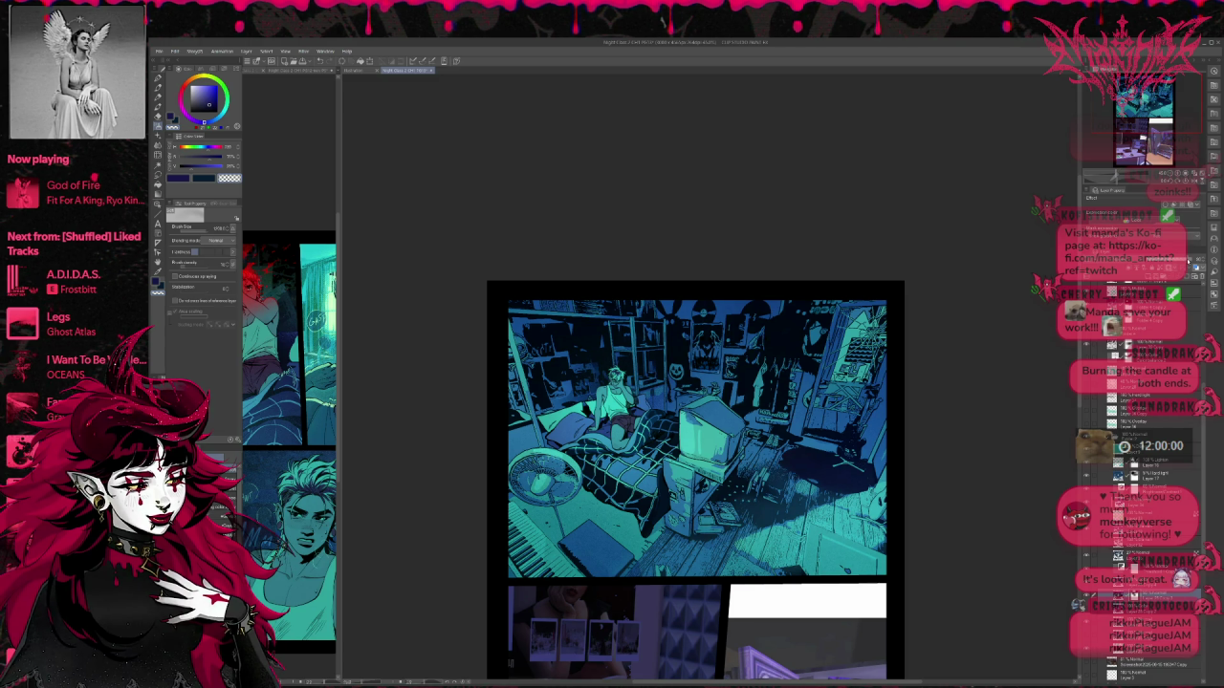
Step: Compare the floor with and without the glow, leaving the glow right of the TV removed
key(ctrl+y)
key(ctrl+z)
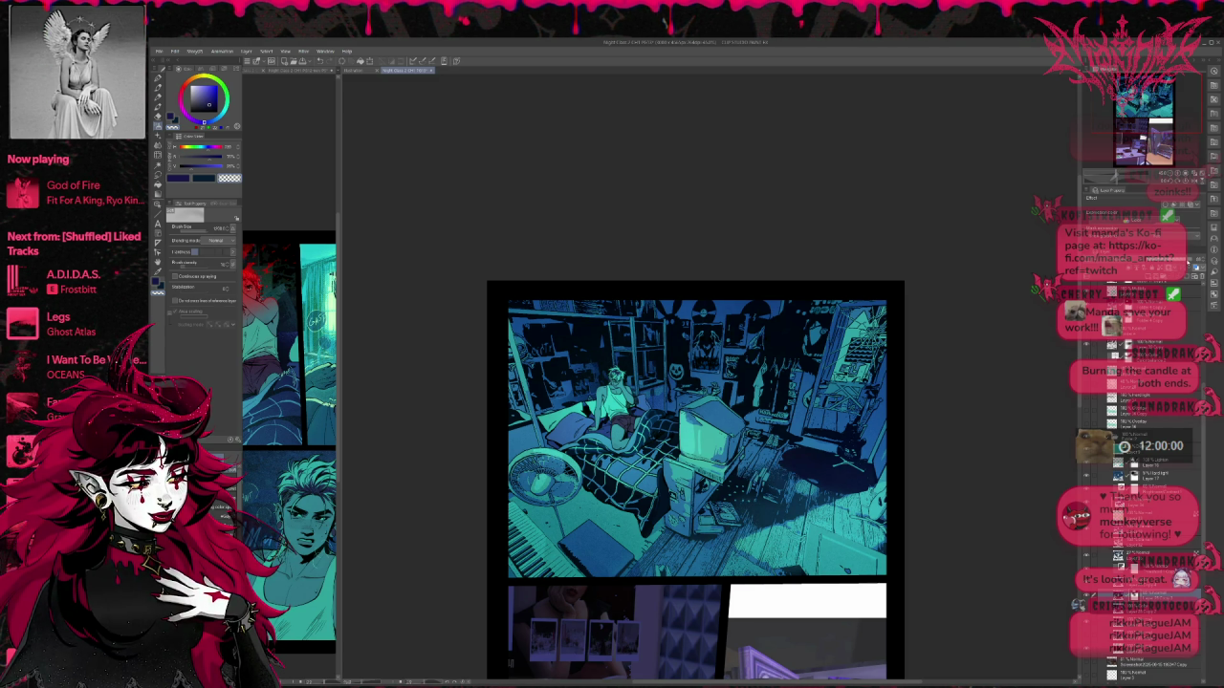
key(ctrl+z)
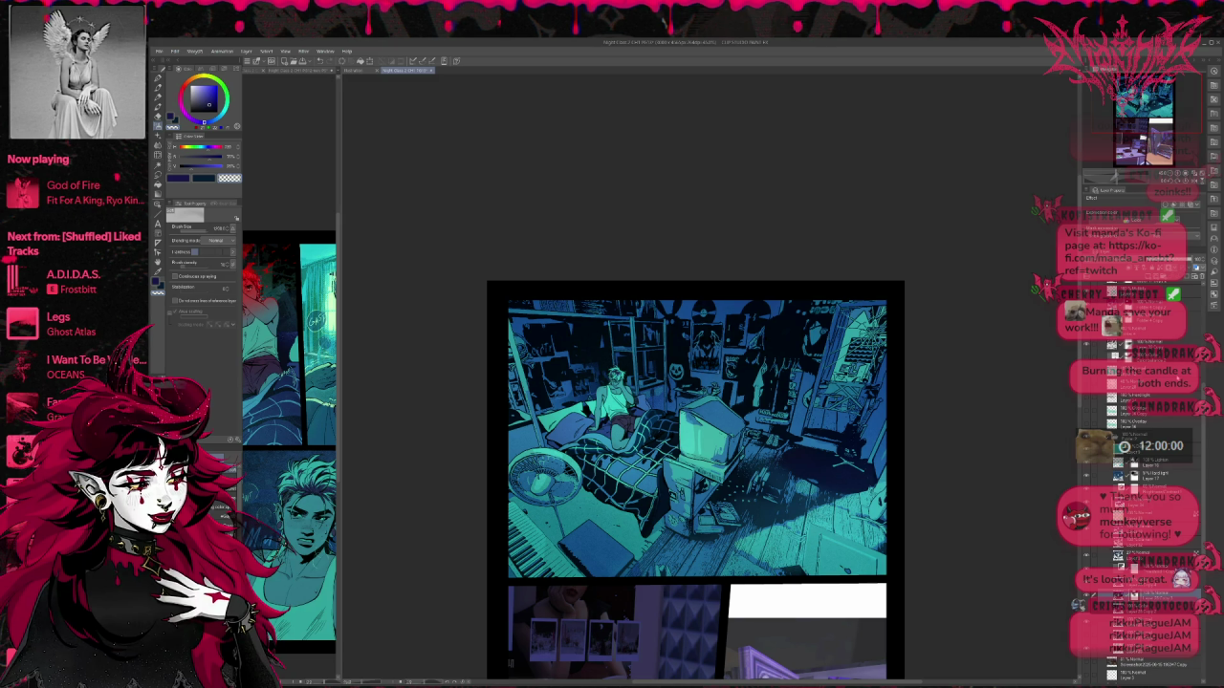
key(ctrl+z)
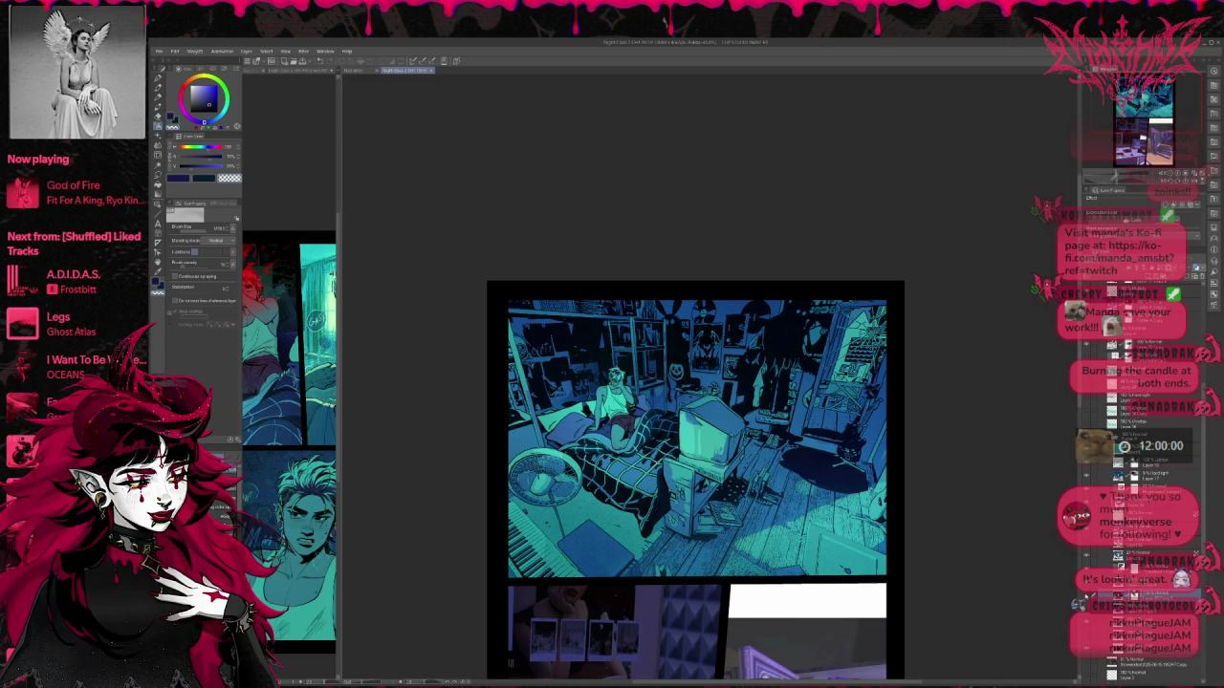
key(ctrl+z)
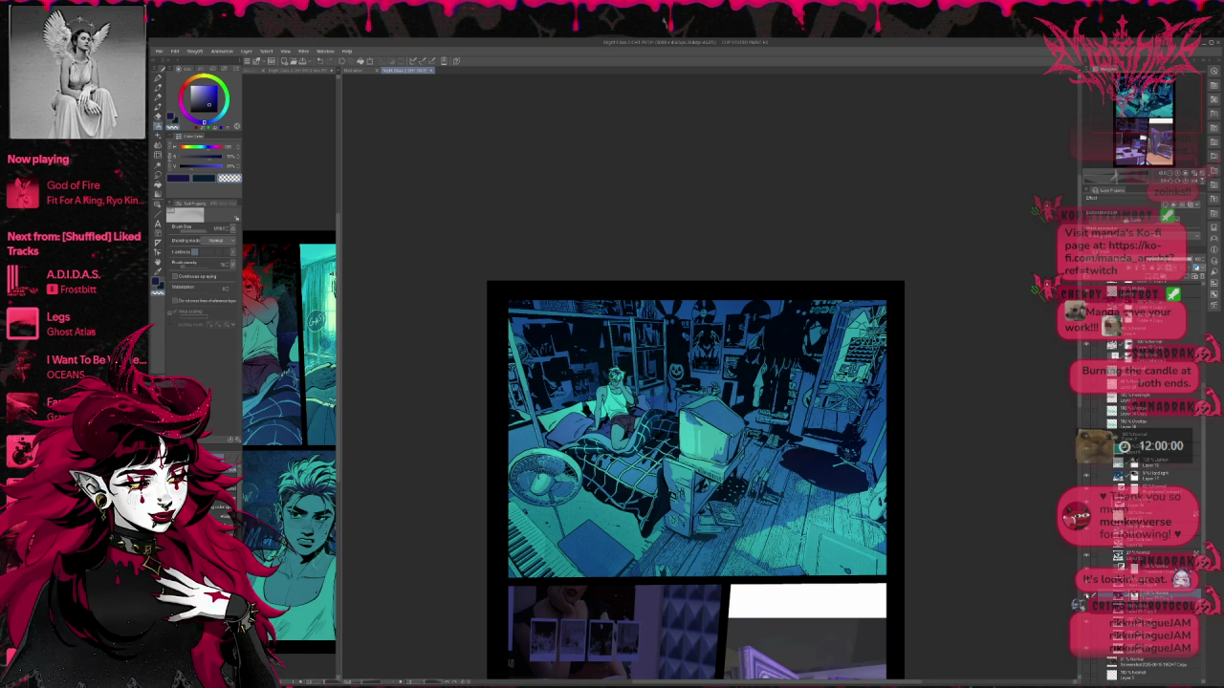
scroll(1147, 478, down, 3)
scroll(1142, 478, down, 2)
scroll(1142, 478, down, 2)
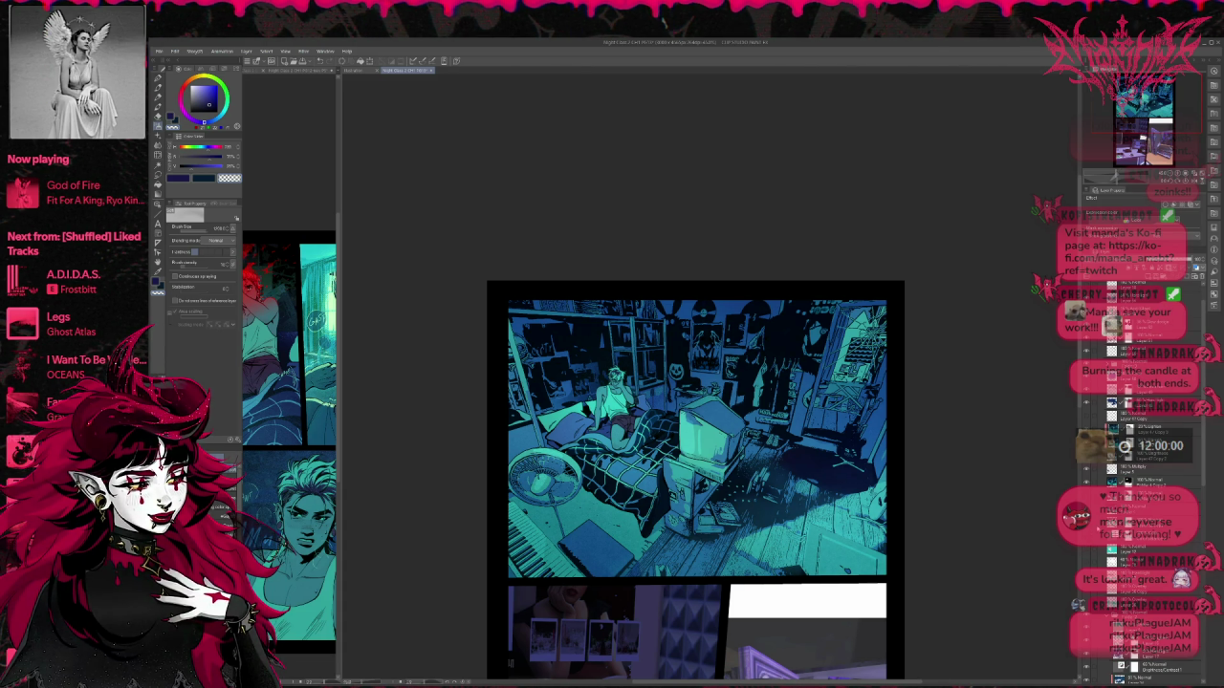
scroll(1142, 478, down, 2)
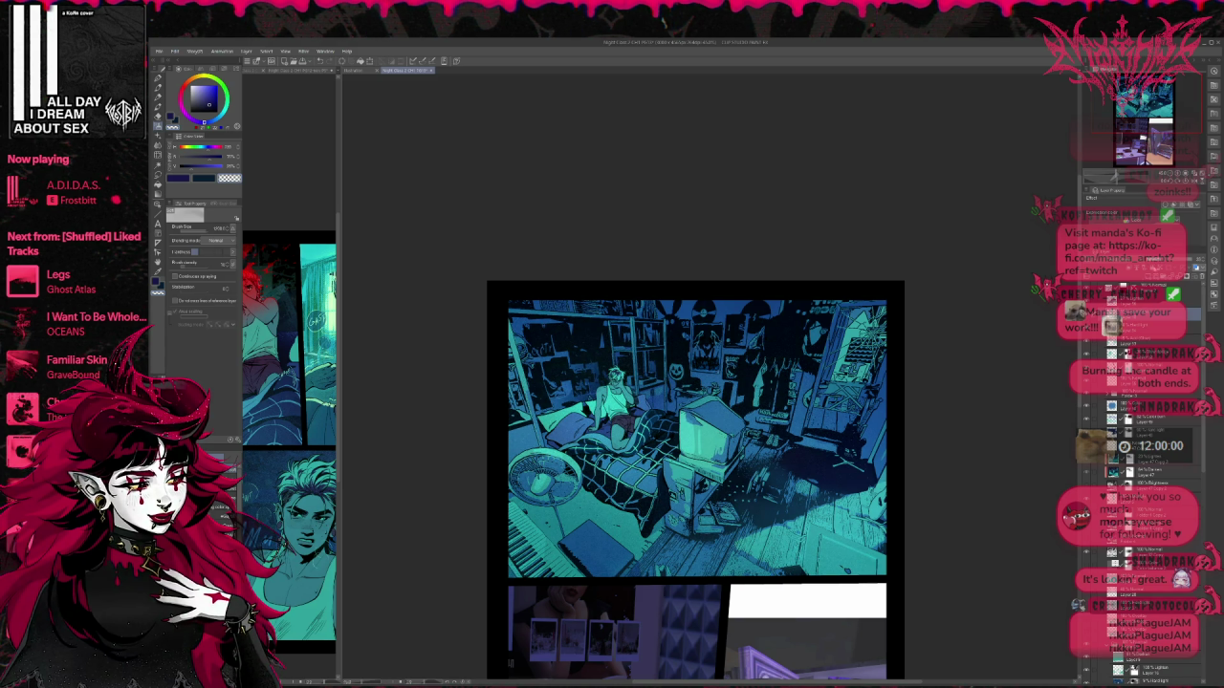
Step: Zoom in on the bedroom panel and shift the view slightly to inspect it
scroll(732, 393, up, 1)
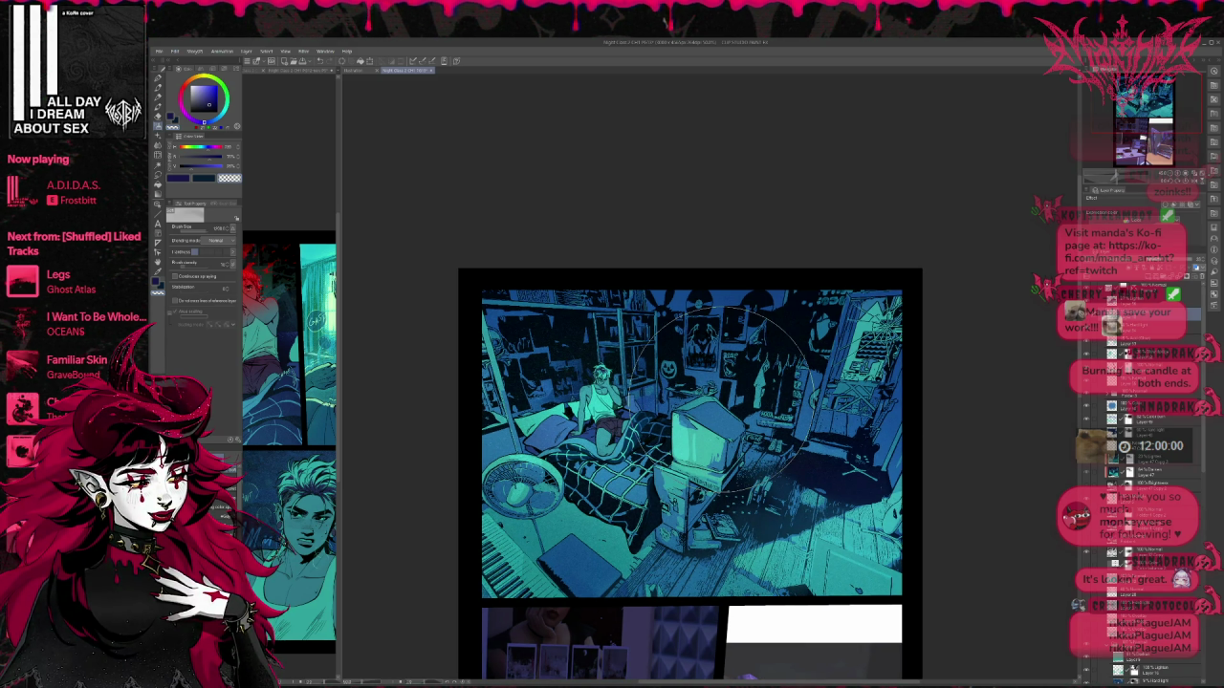
scroll(725, 388, up, 1)
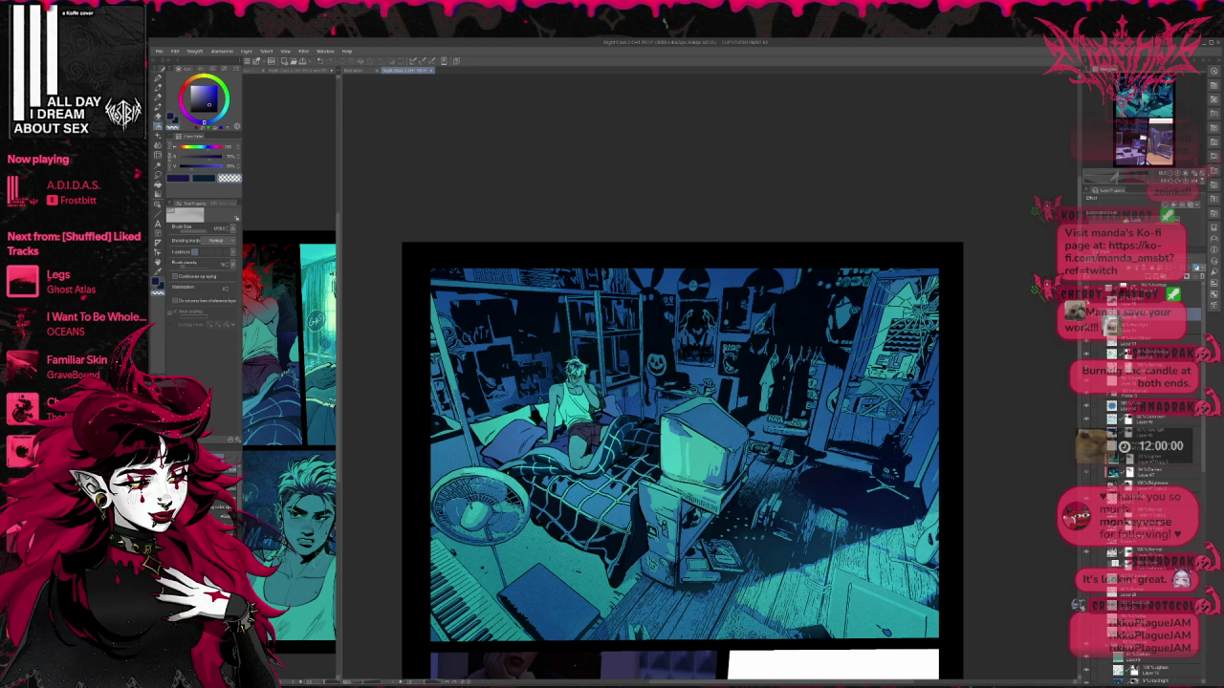
scroll(842, 426, down, 2)
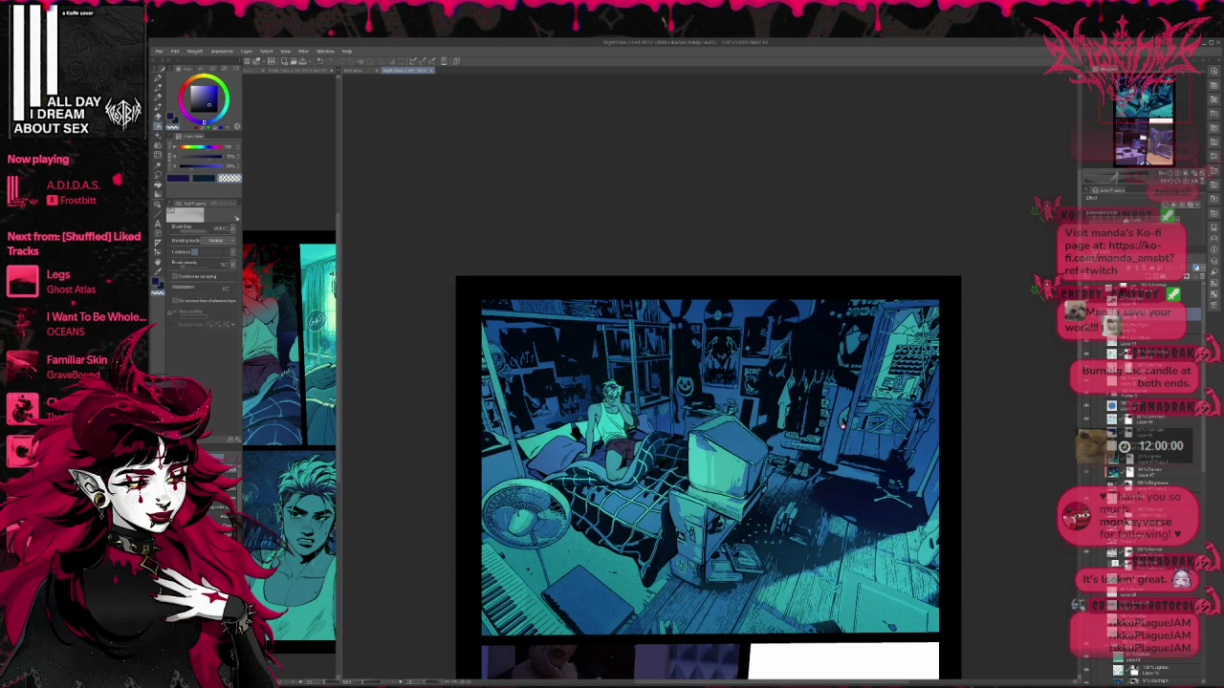
drag(841, 426, 827, 422)
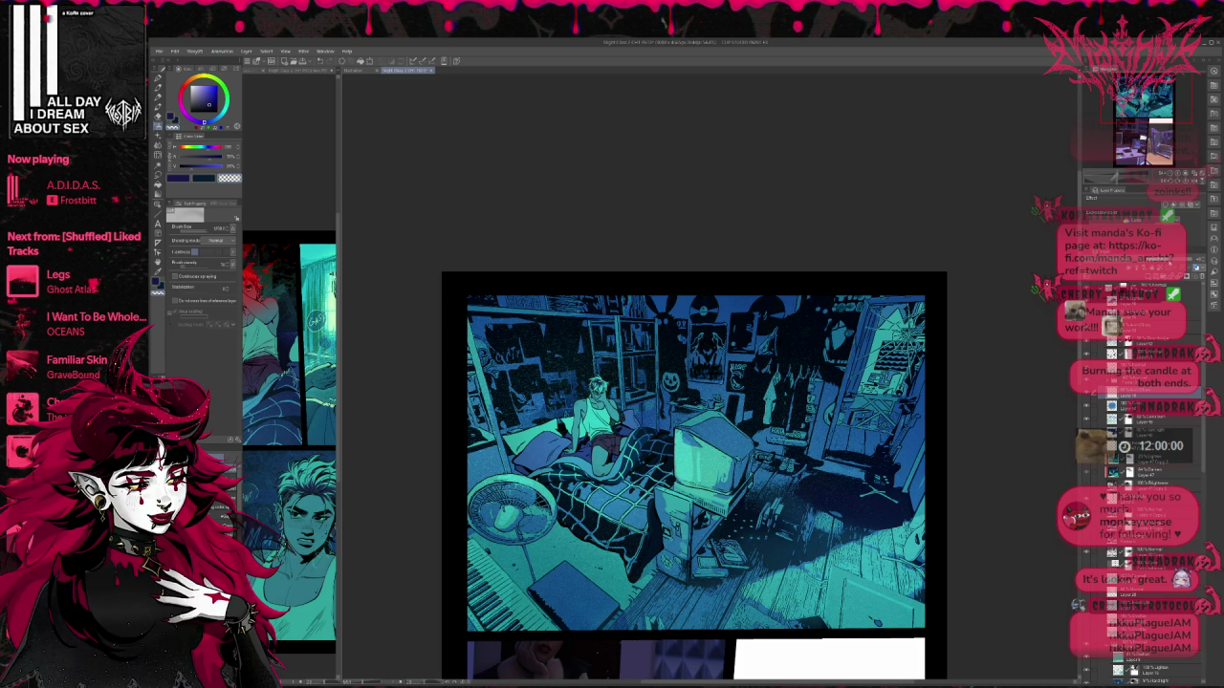
Step: Zoom out and pan so the page's lower desk and book panels are visible
scroll(817, 350, down, 2)
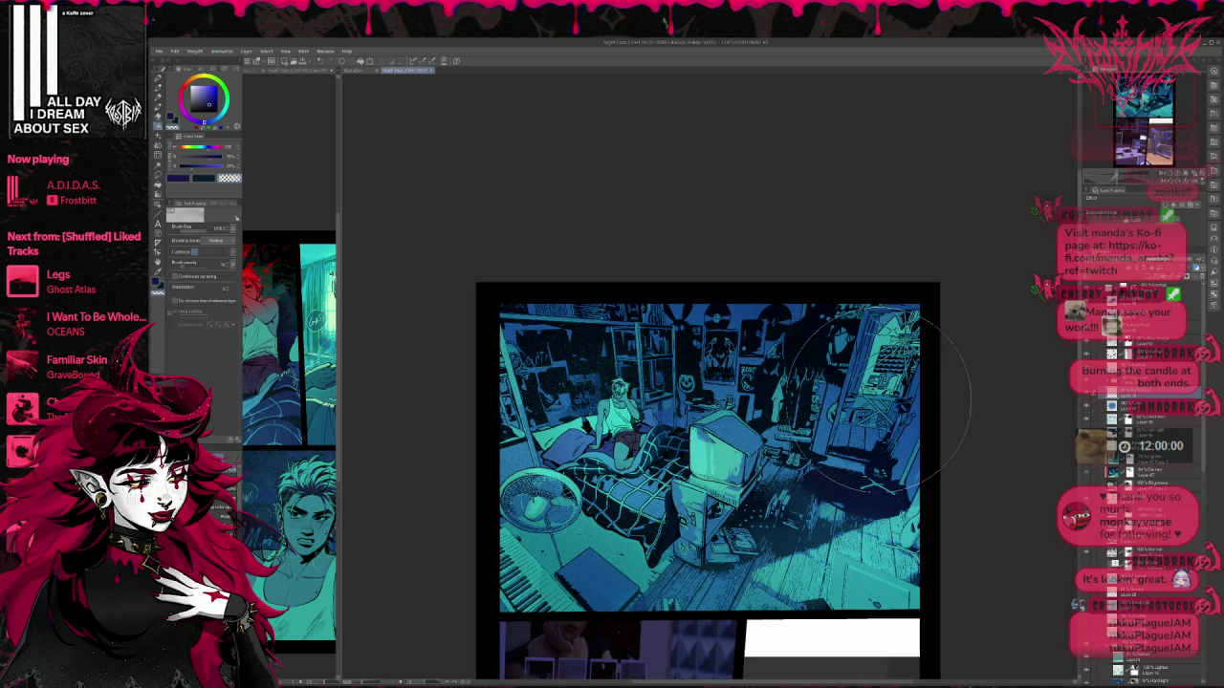
scroll(817, 350, down, 3)
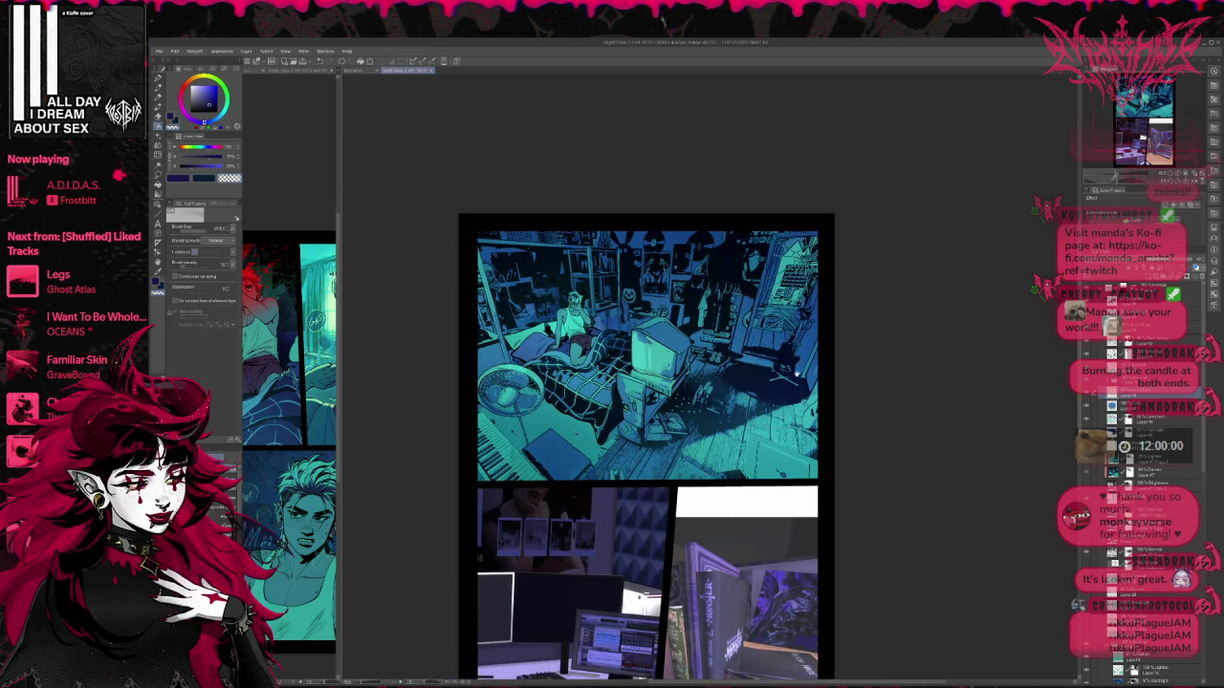
scroll(787, 327, down, 2)
drag(787, 327, 781, 310)
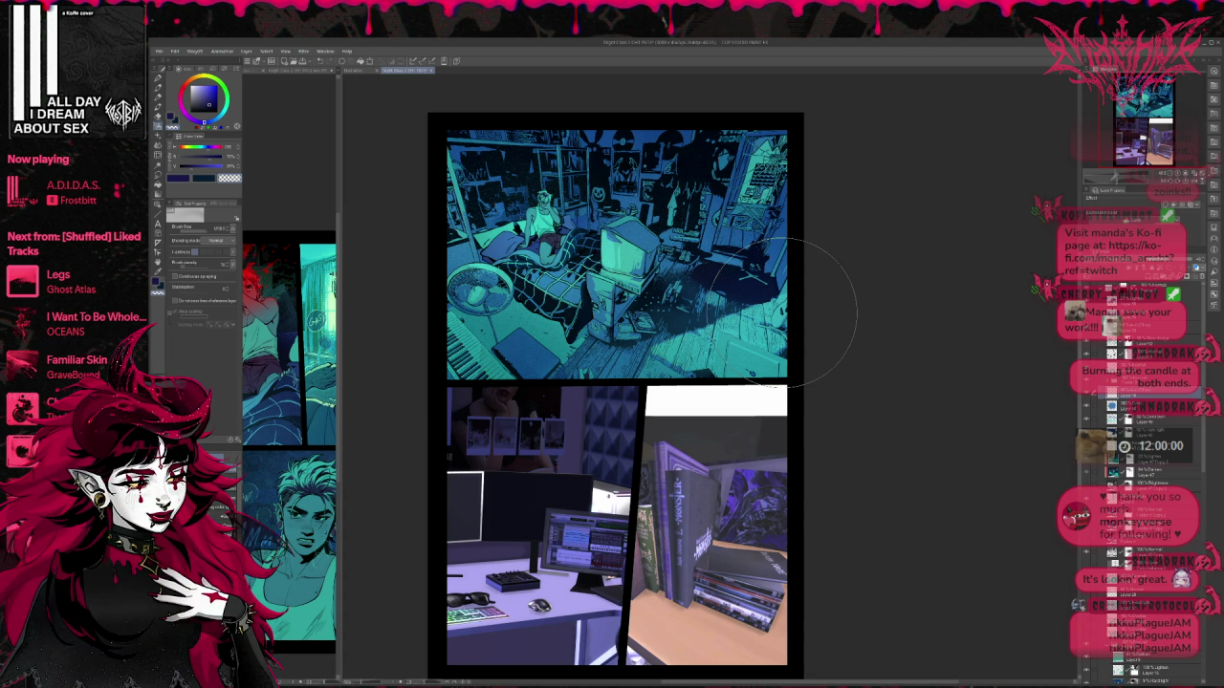
scroll(823, 439, down, 1)
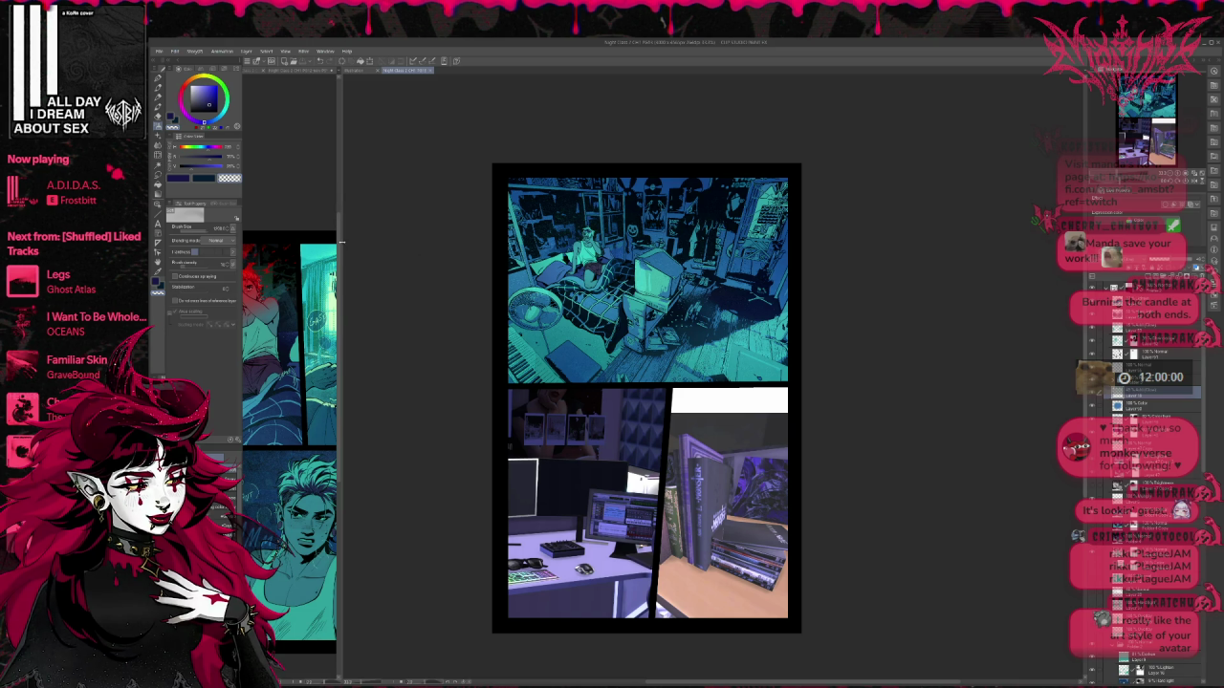
Step: Widen the split view so the figure-on-bed page sits beside the bedroom page
drag(339, 258, 529, 258)
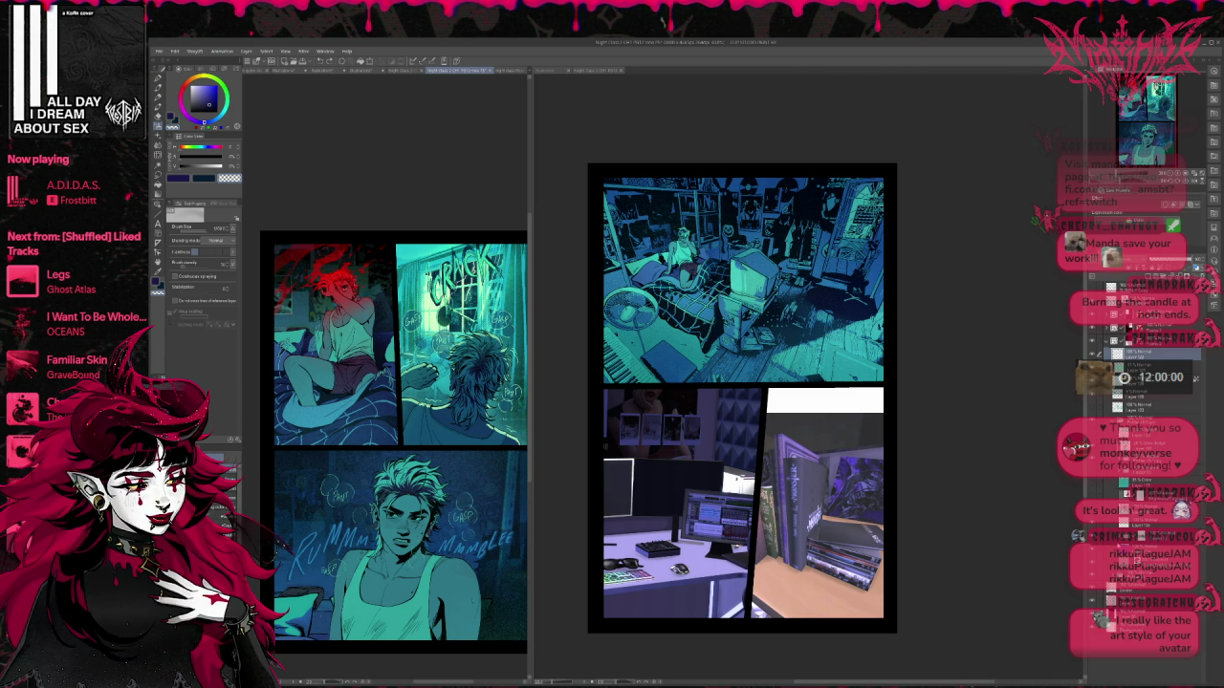
click(1147, 536)
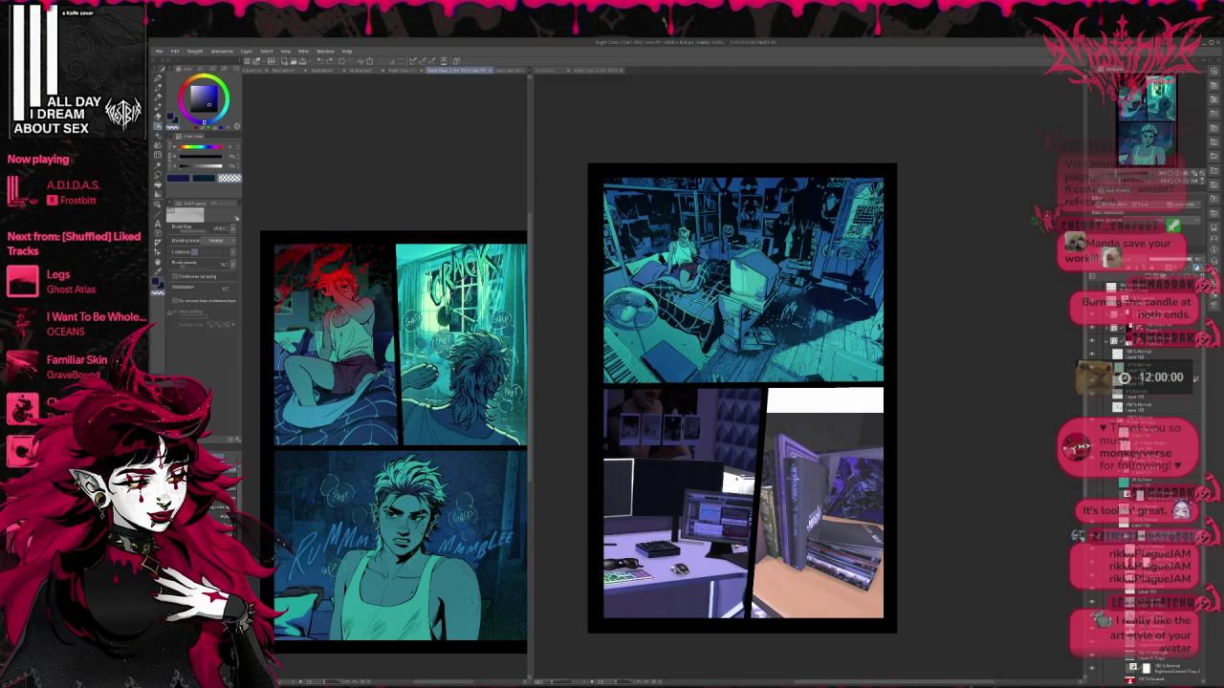
scroll(1142, 478, down, 3)
scroll(1142, 478, down, 3)
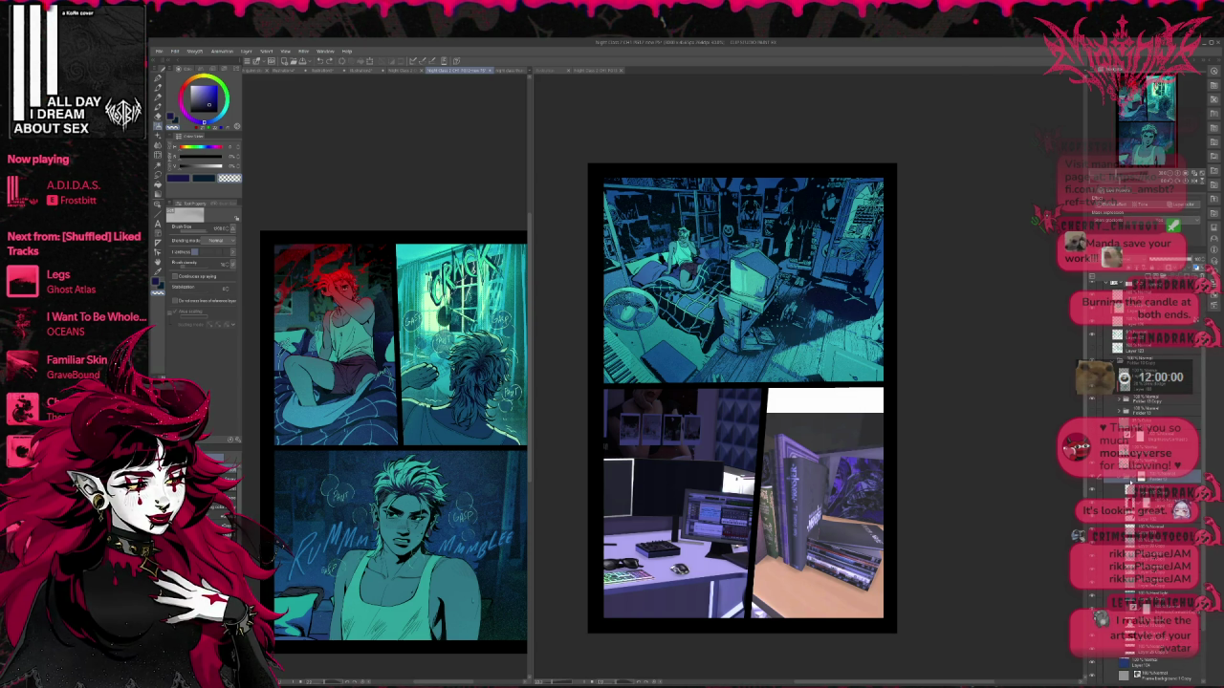
scroll(1142, 478, down, 3)
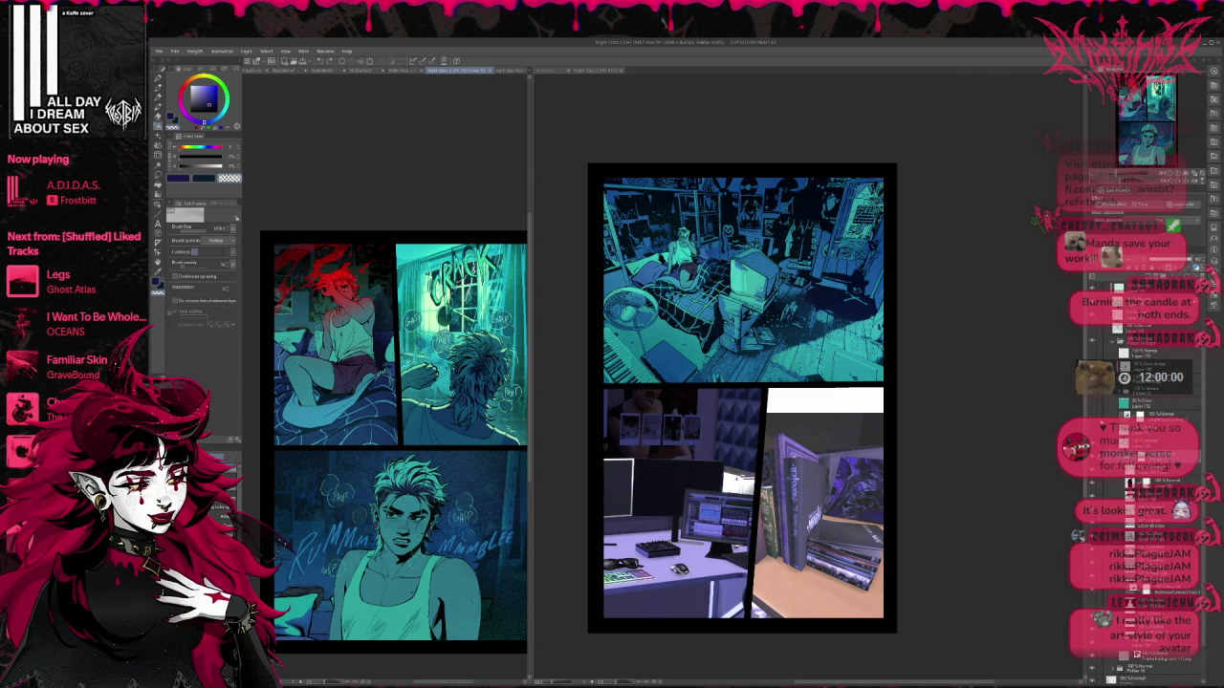
scroll(1147, 478, down, 3)
scroll(1147, 478, down, 3)
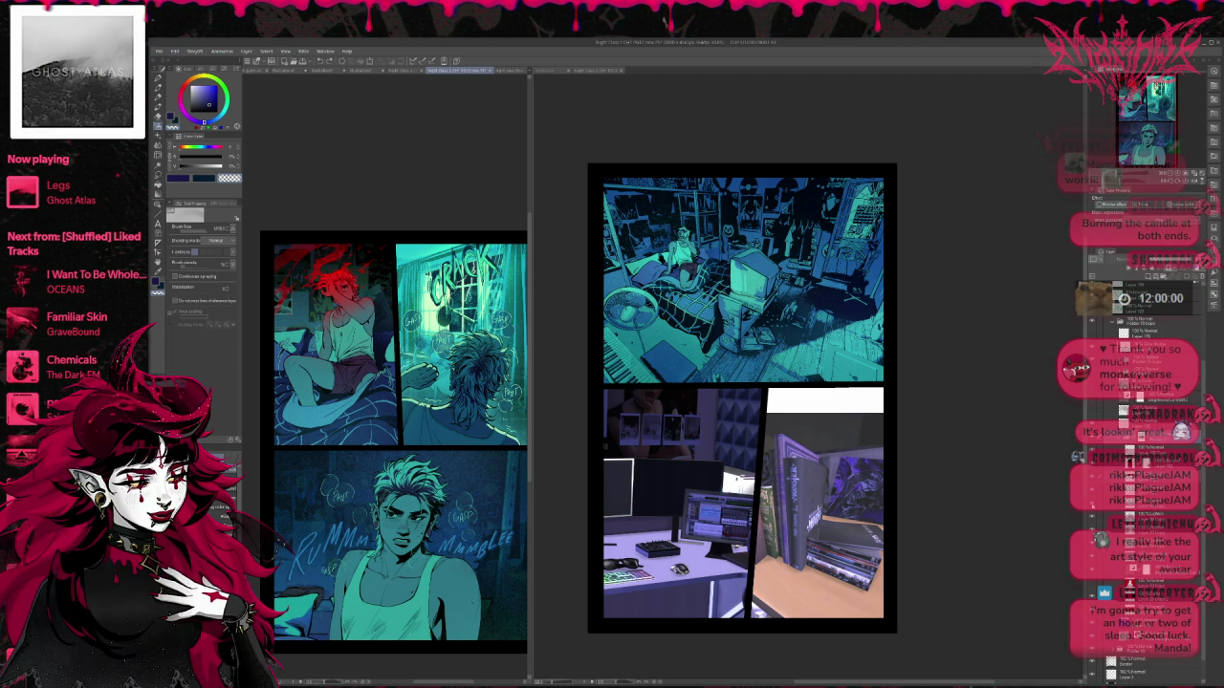
scroll(1138, 430, down, 3)
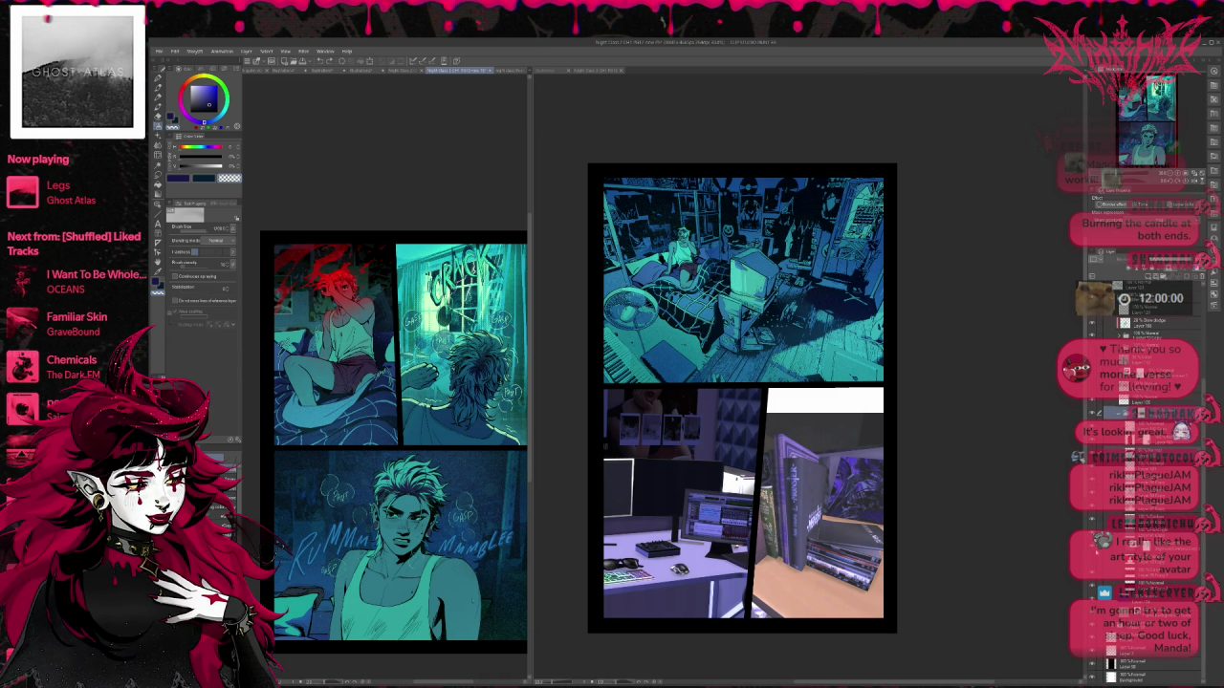
key(ctrl+z)
key(ctrl+y)
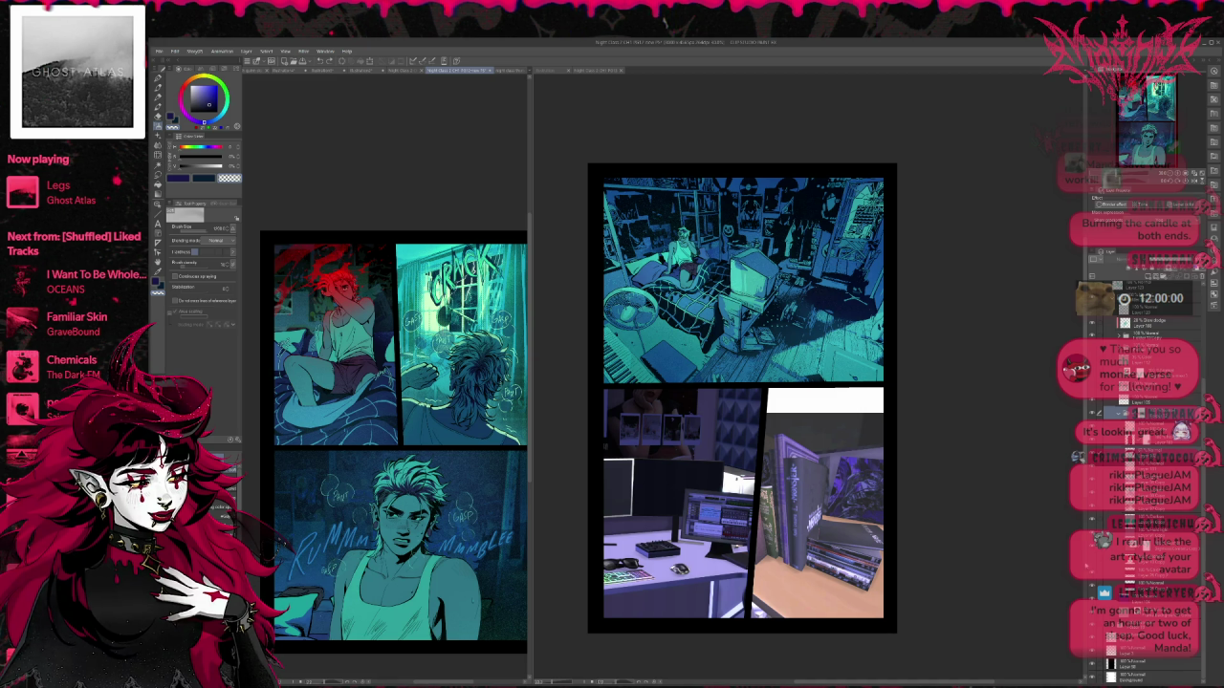
key(ctrl+z)
key(ctrl+y)
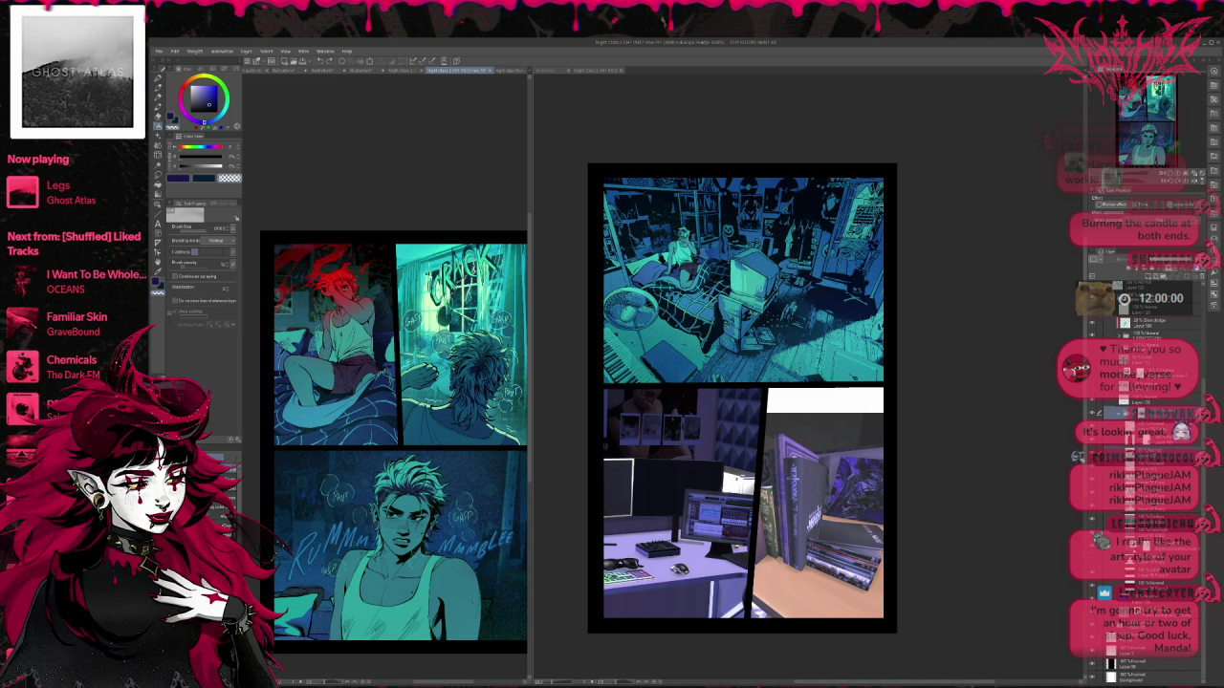
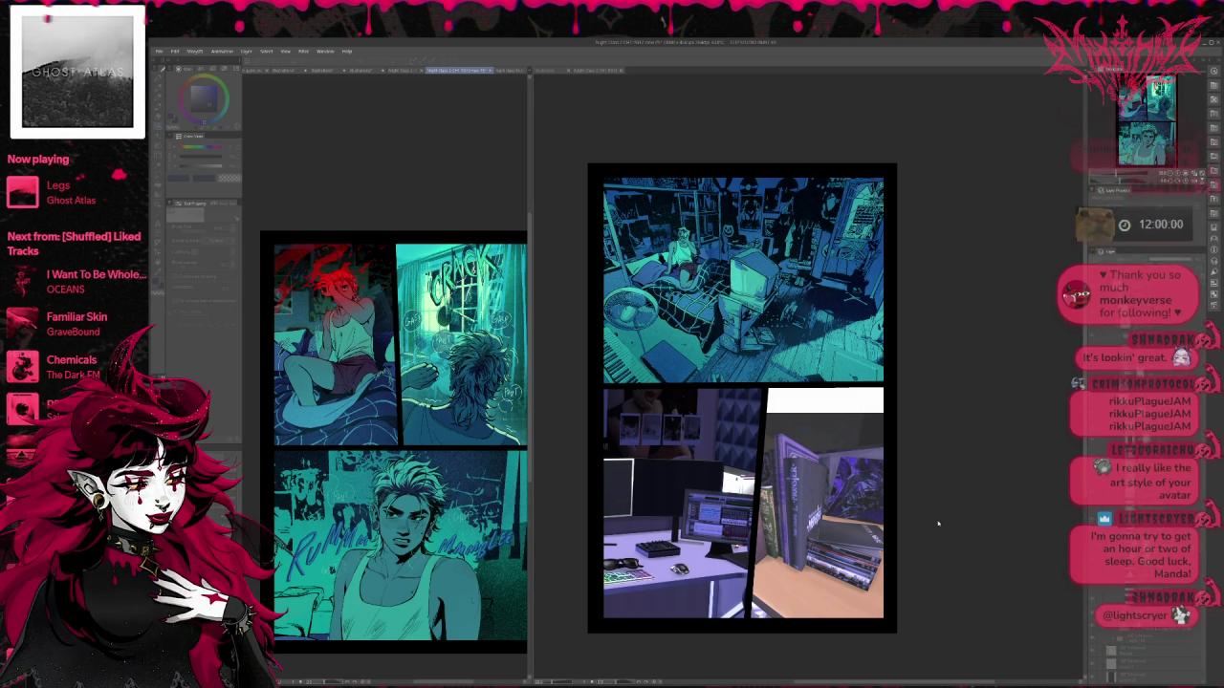
Step: Bring the palettes back and compare the brighter and darker bluer versions of the lower panel
key(Tab)
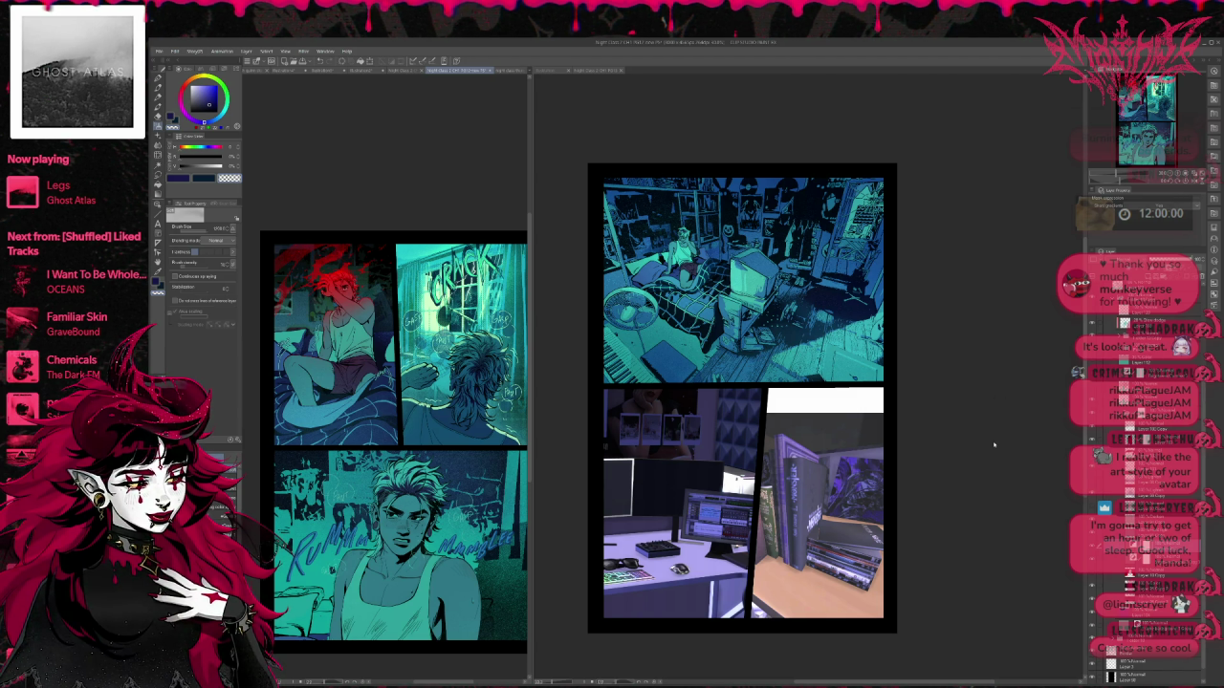
key(ctrl+z)
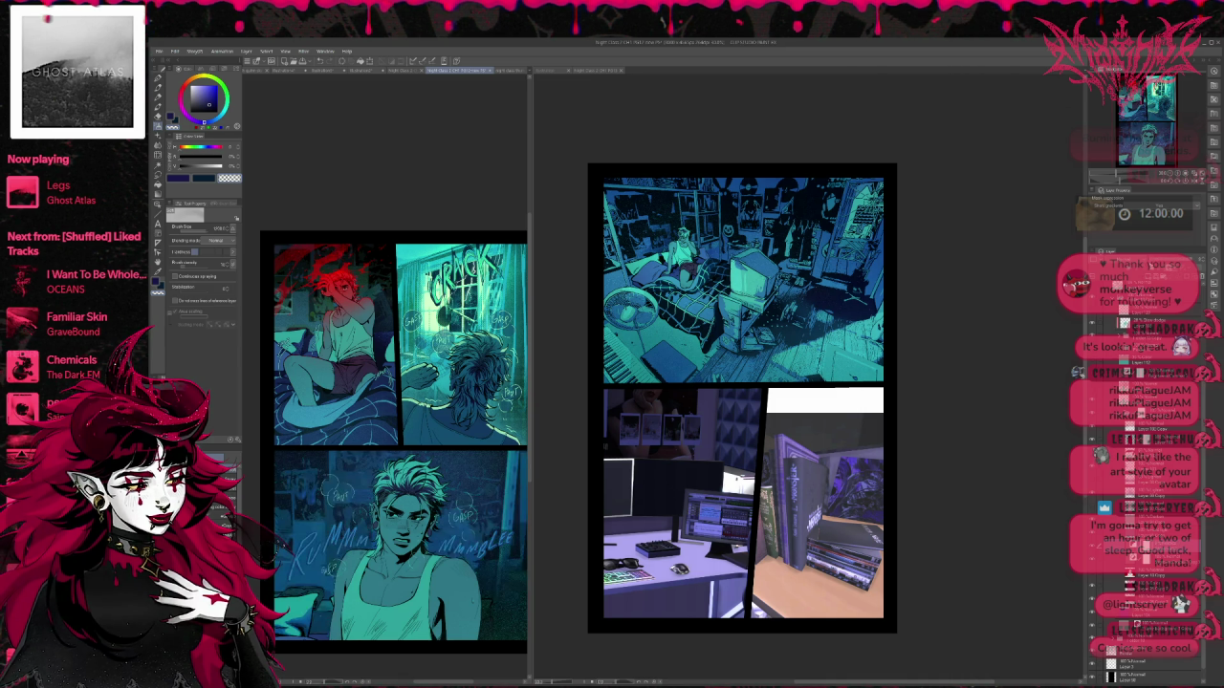
key(ctrl+z)
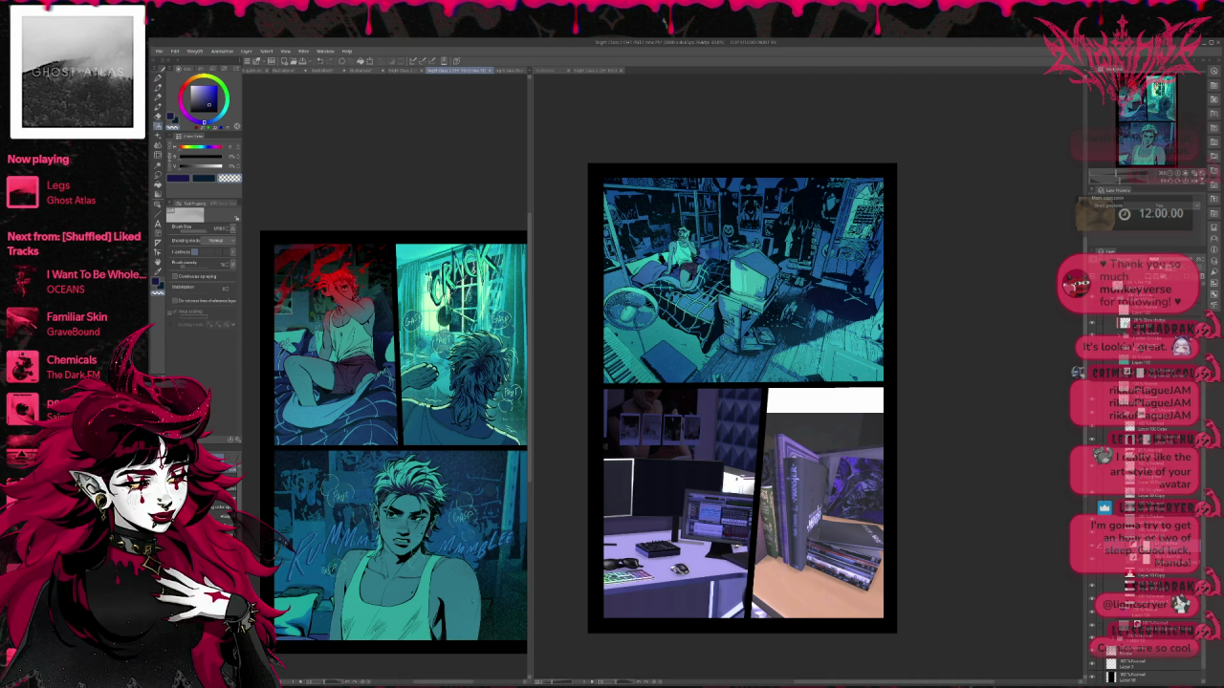
key(ctrl+z)
key(ctrl+y)
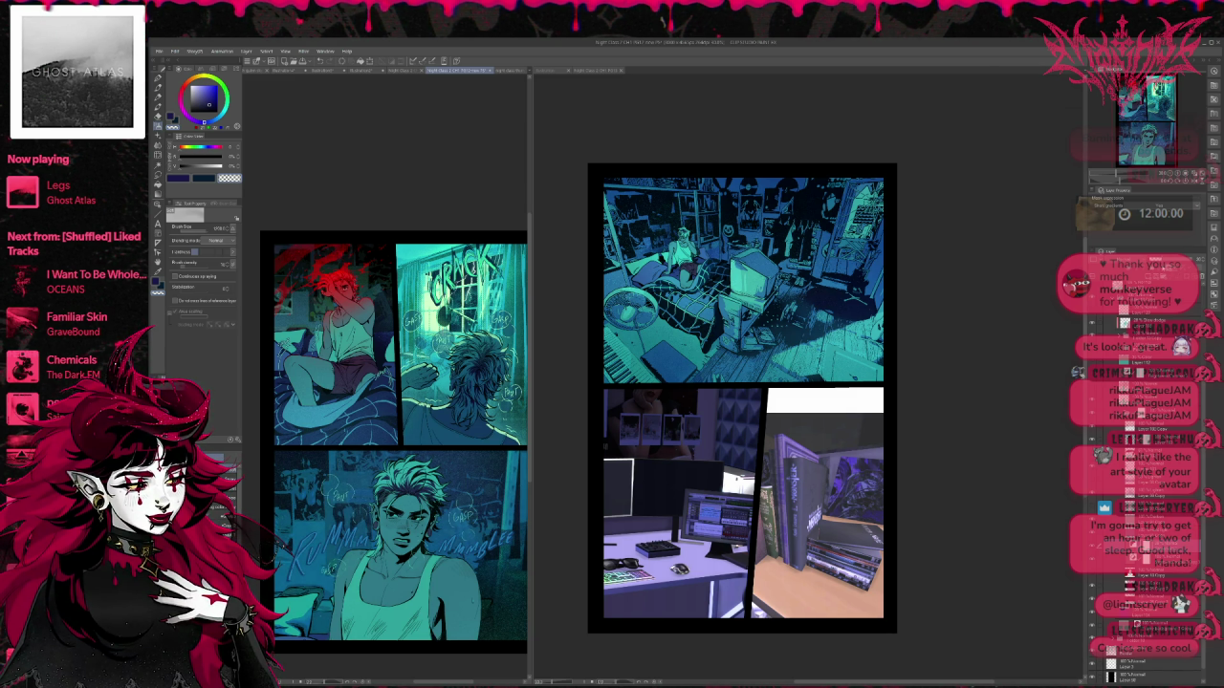
key(ctrl+z)
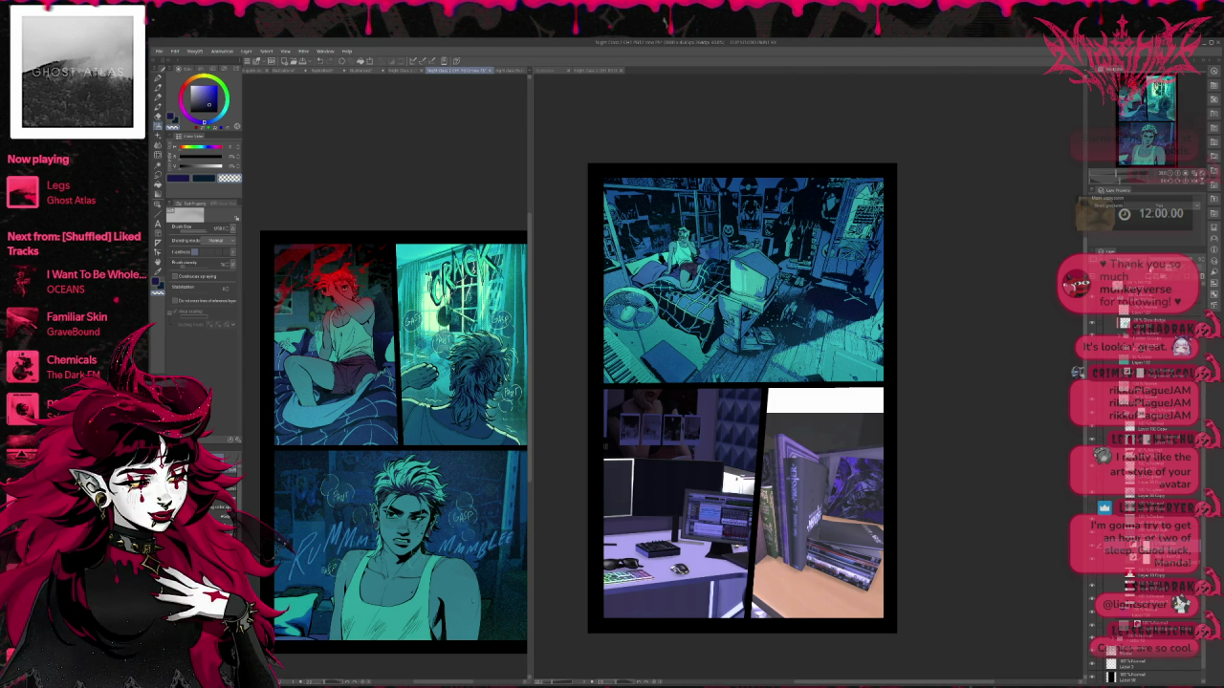
Step: Keep toggling the lower panel edit, settling on the darker blue version with gasp bubbles
key(ctrl+y)
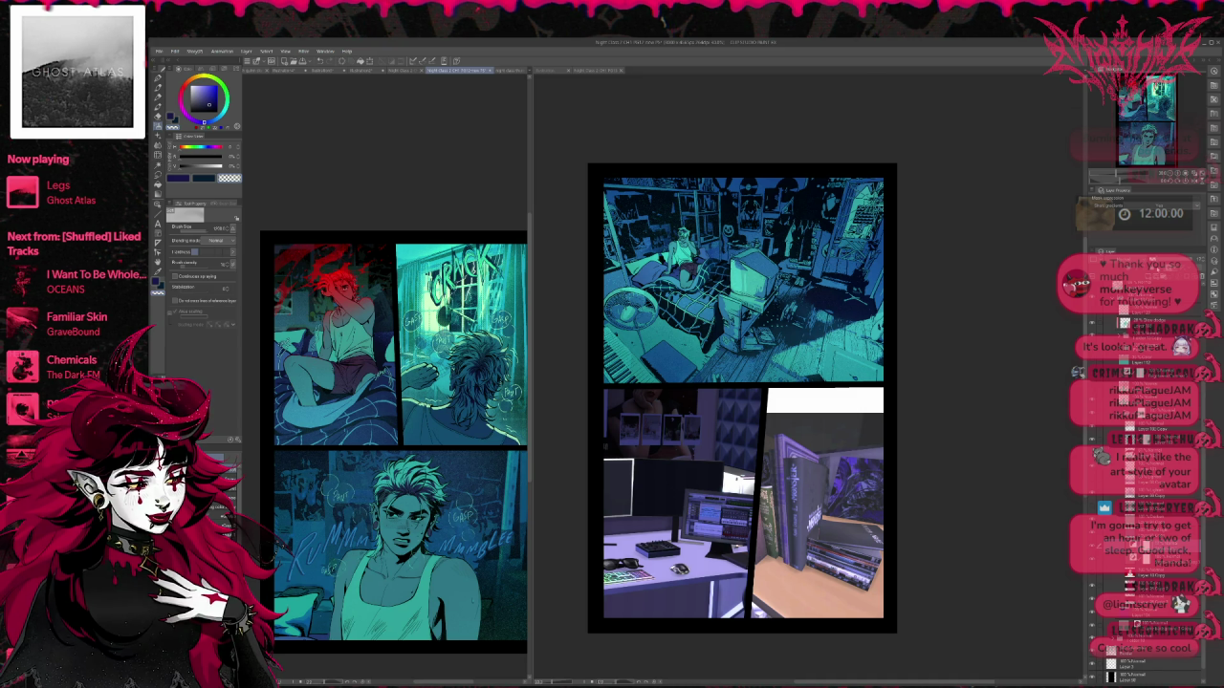
key(ctrl+z)
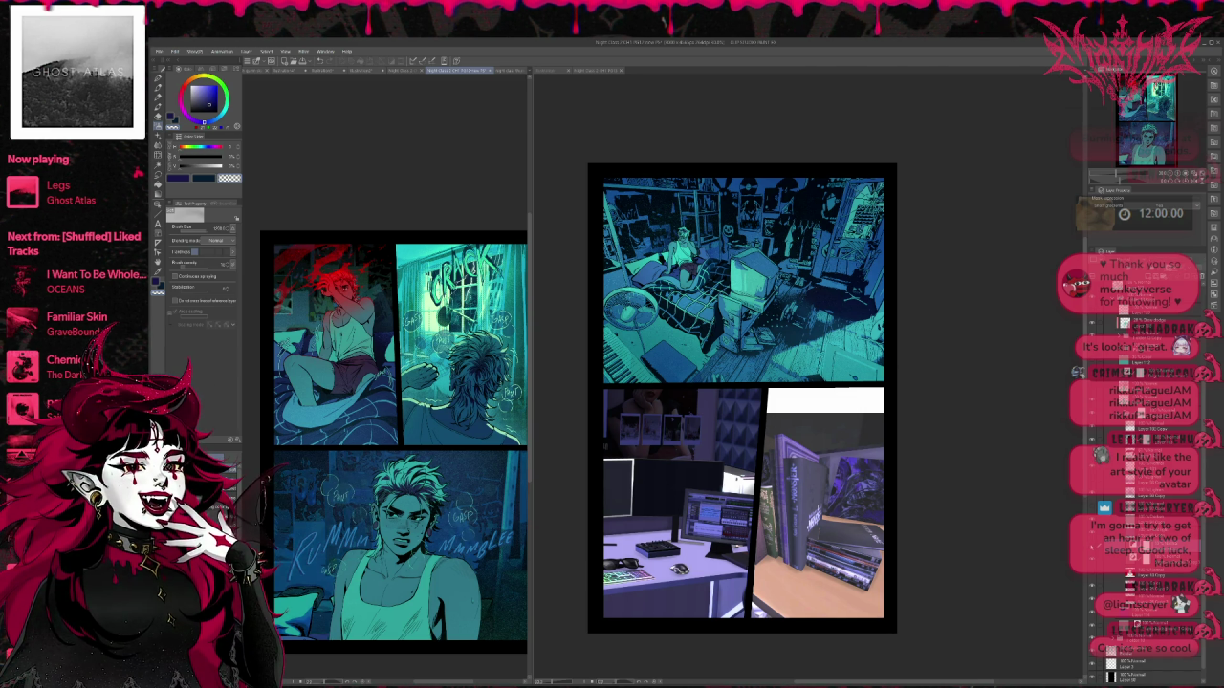
key(ctrl+y)
key(ctrl+z)
key(ctrl+y)
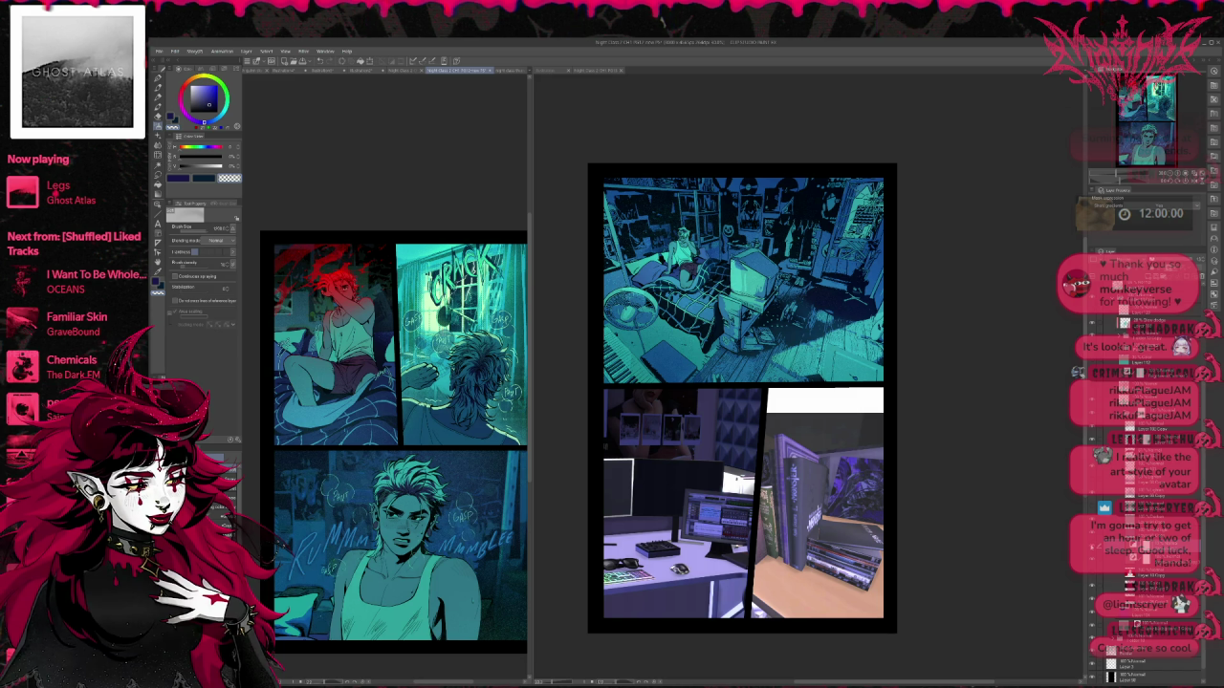
key(ctrl+z)
key(ctrl+y)
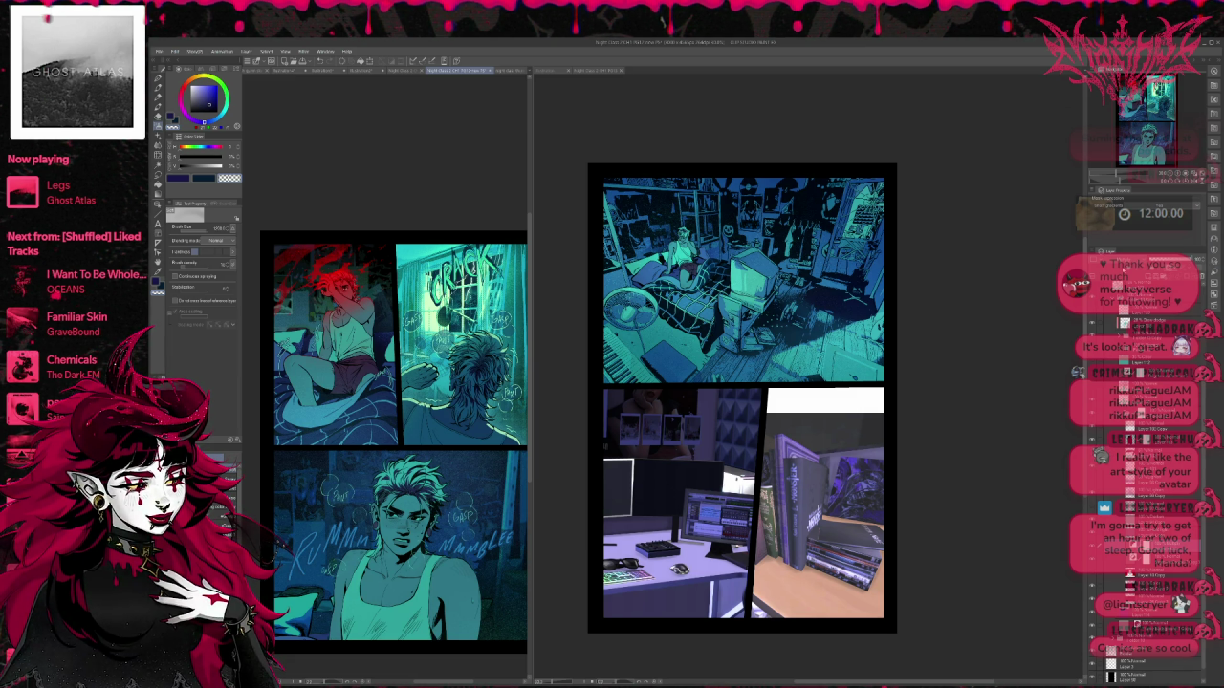
Step: Step the lower panel back and forth between its brighter and darker versions
key(ctrl+z)
key(ctrl+z)
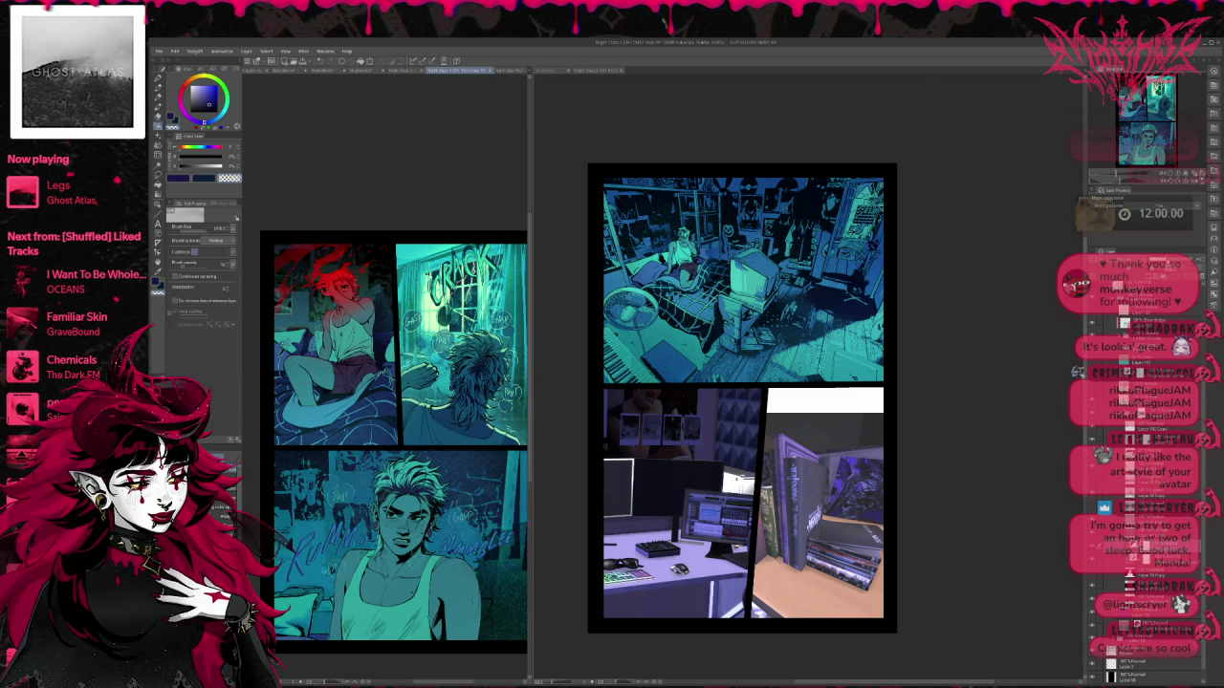
key(ctrl+z)
key(ctrl+y)
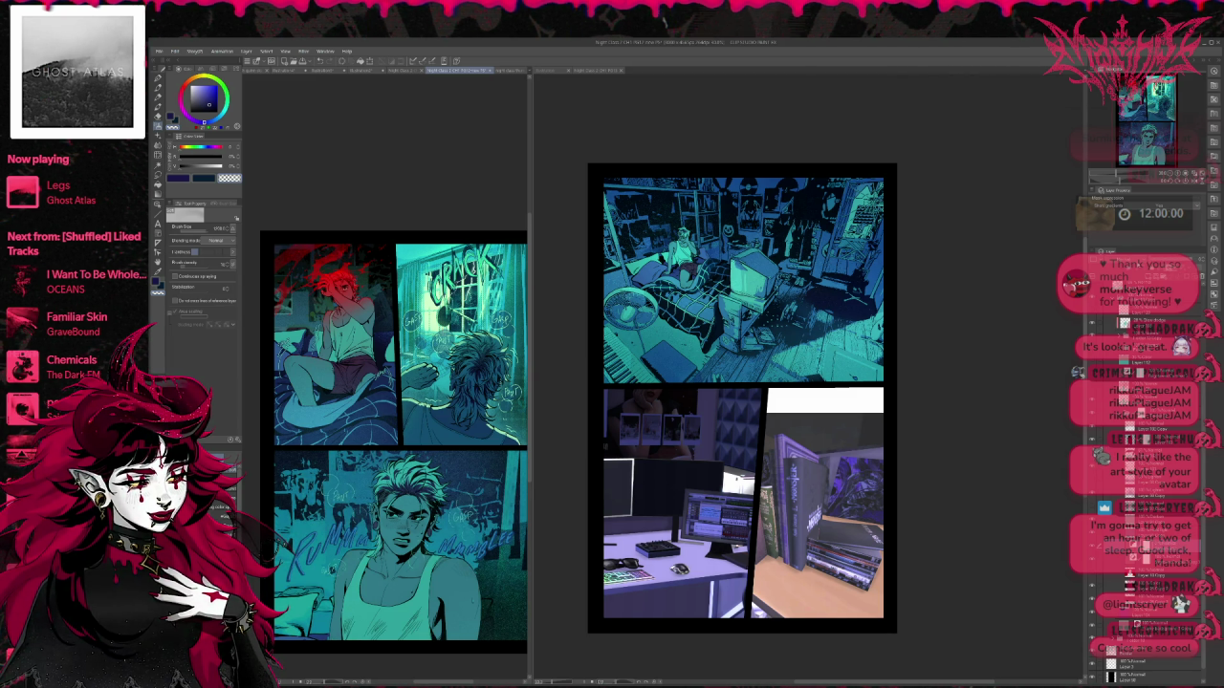
key(ctrl+z)
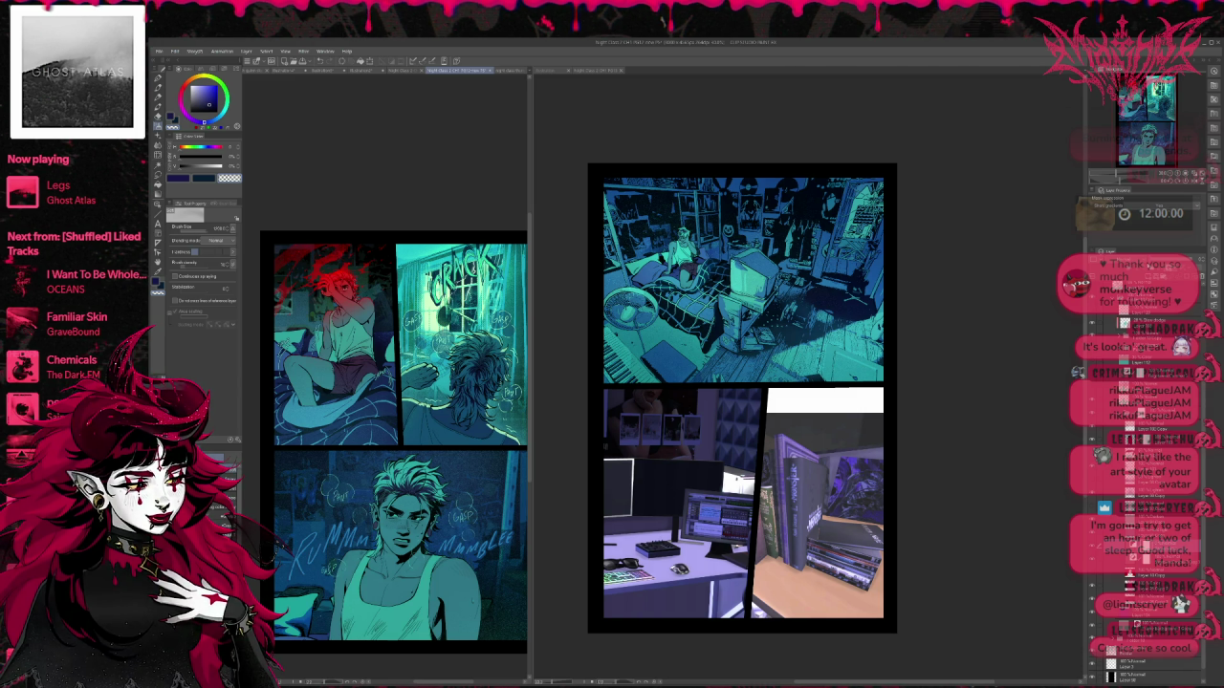
key(ctrl+y)
key(ctrl+z)
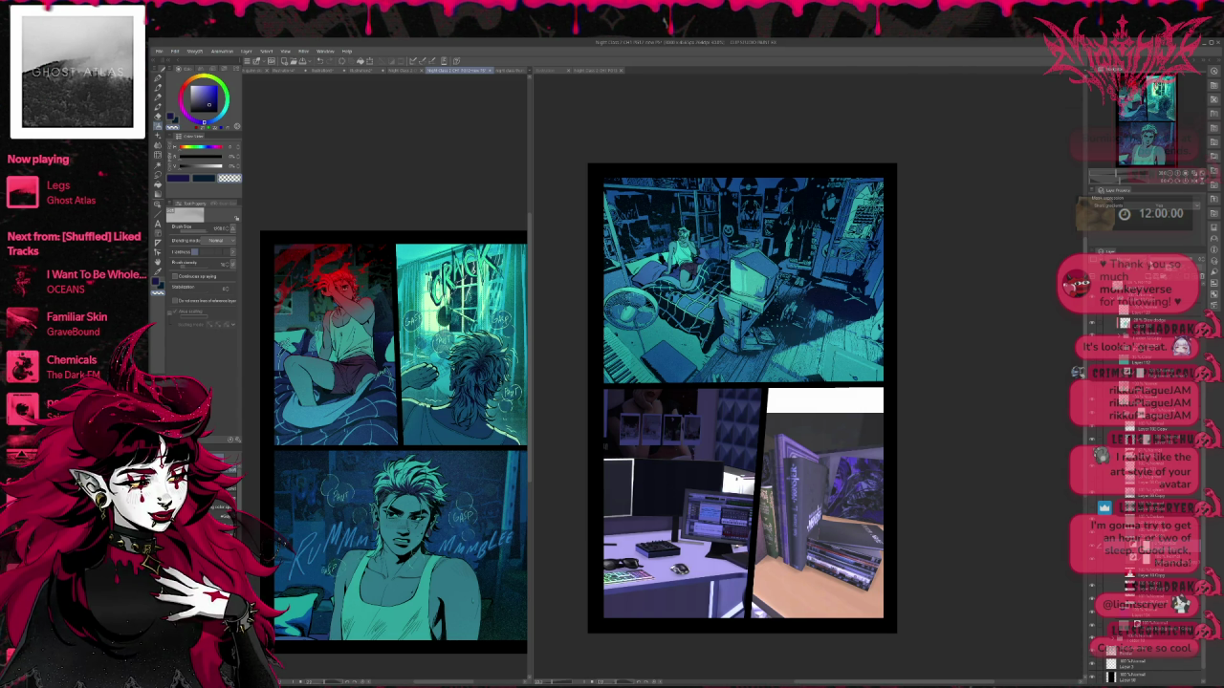
key(ctrl+y)
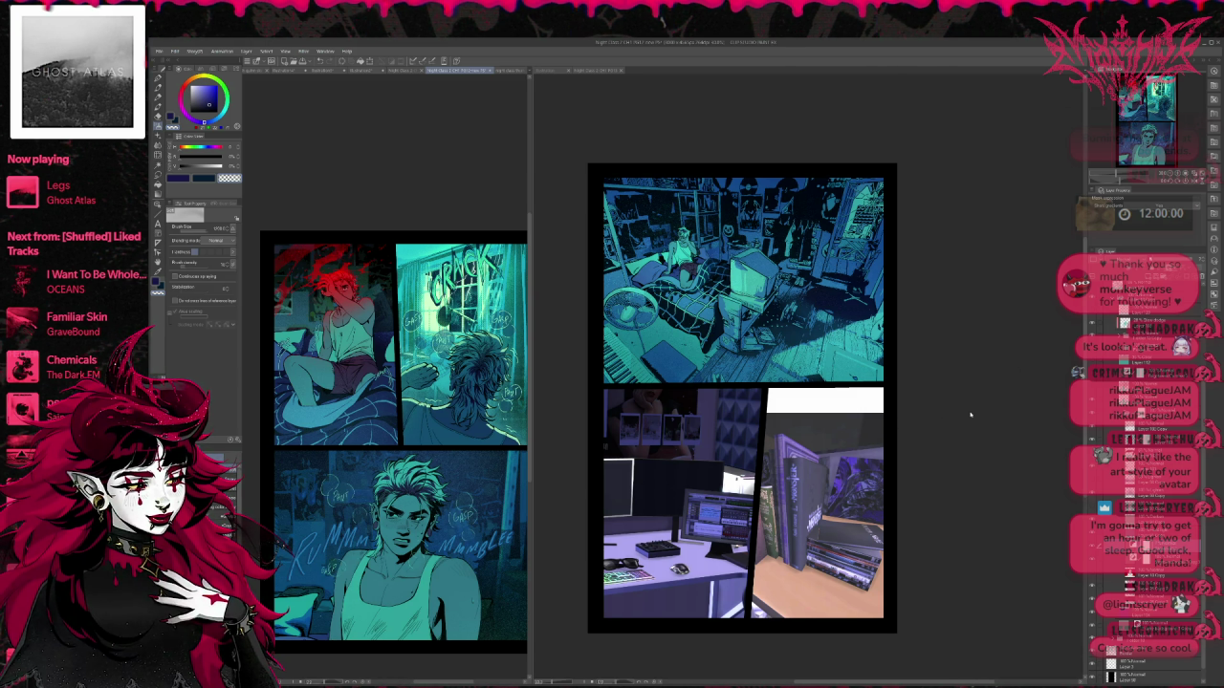
Step: Compare the darkening around the character's face, ending on the pink-purple background version
key(ctrl+z)
key(ctrl+y)
key(ctrl+y)
key(ctrl+z)
key(ctrl+z)
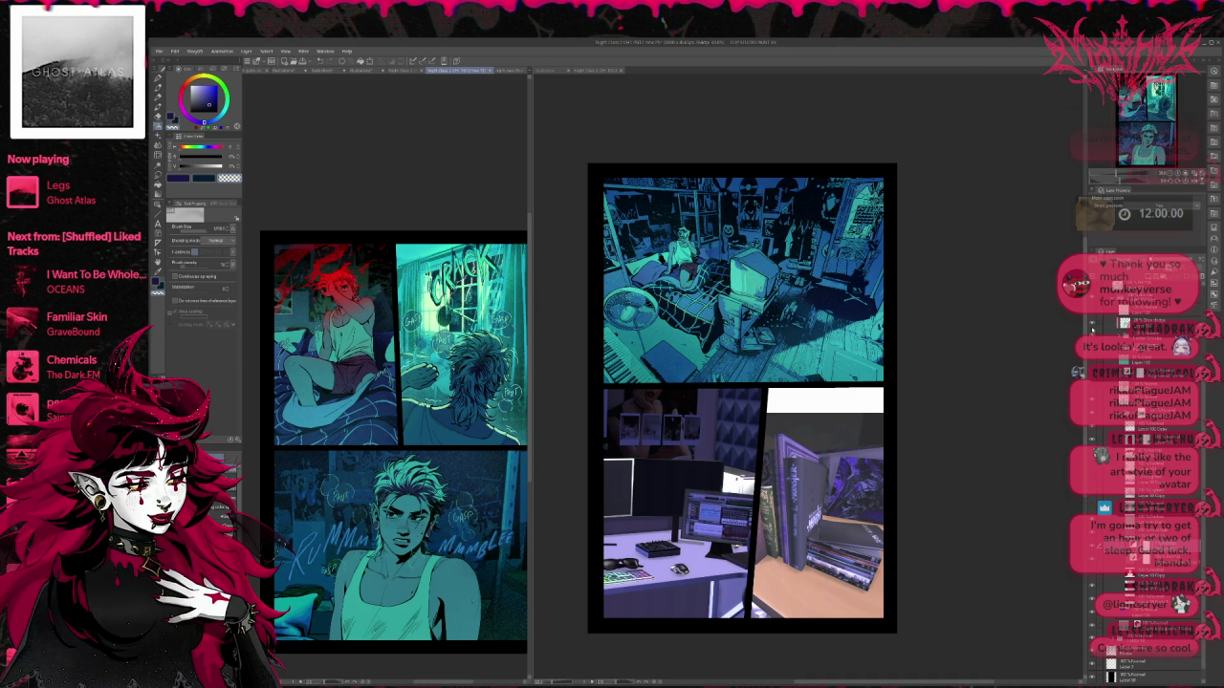
key(ctrl+z)
key(ctrl+y)
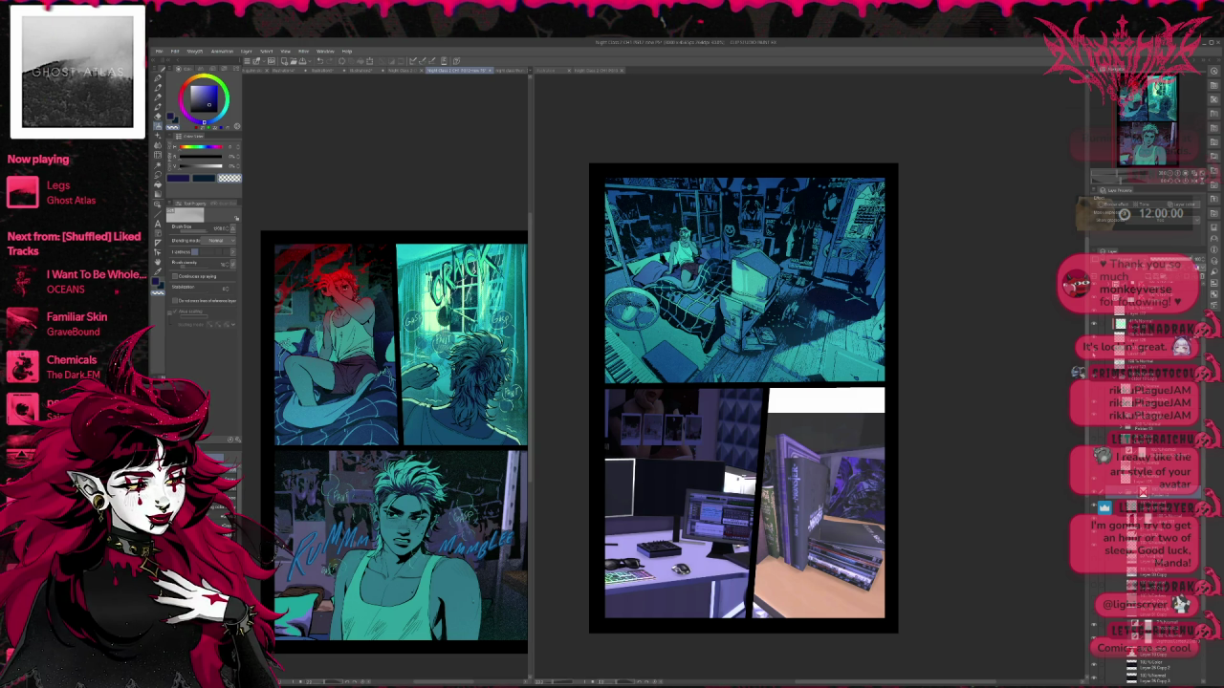
Step: Undo the pink and purple tones, restoring the faint speech bubbles and clearer lettering in blue-teal
scroll(1147, 478, down, 3)
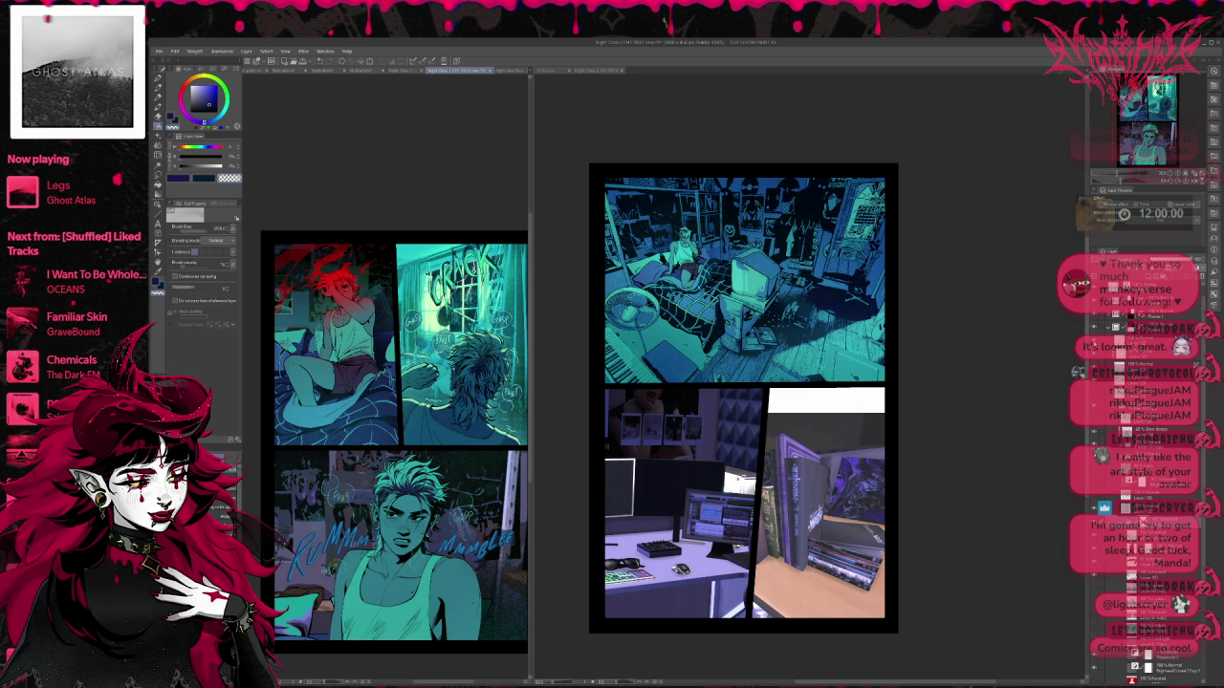
scroll(1147, 478, down, 3)
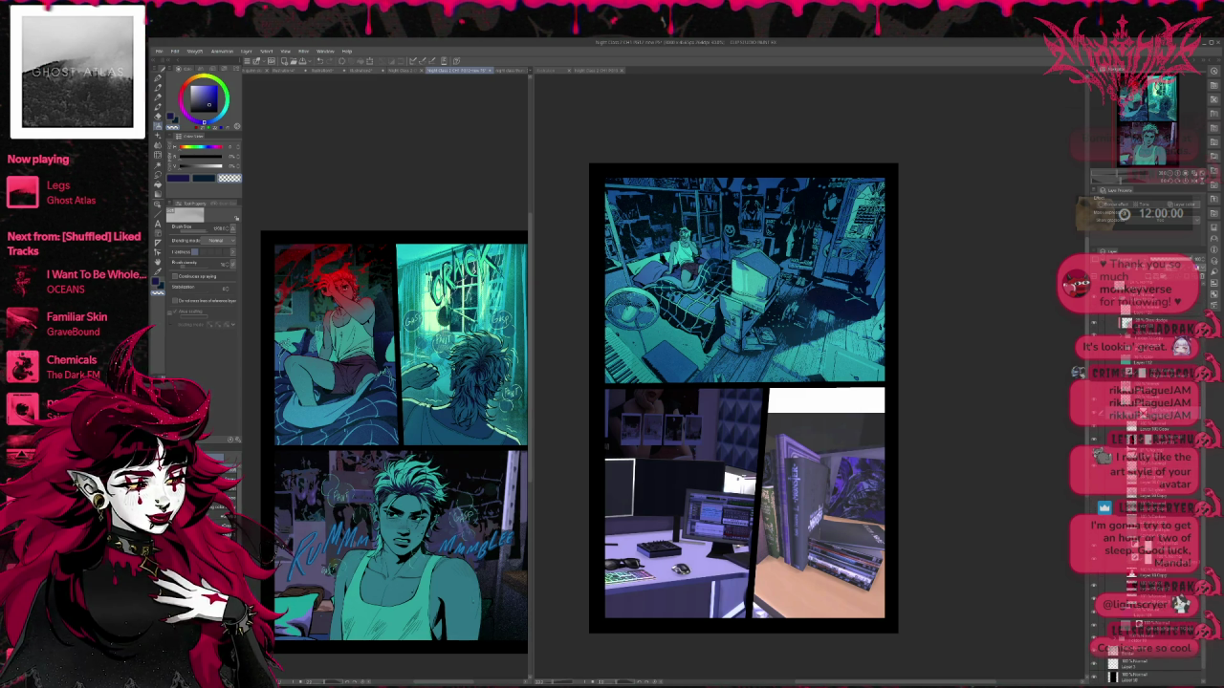
key(ctrl+z)
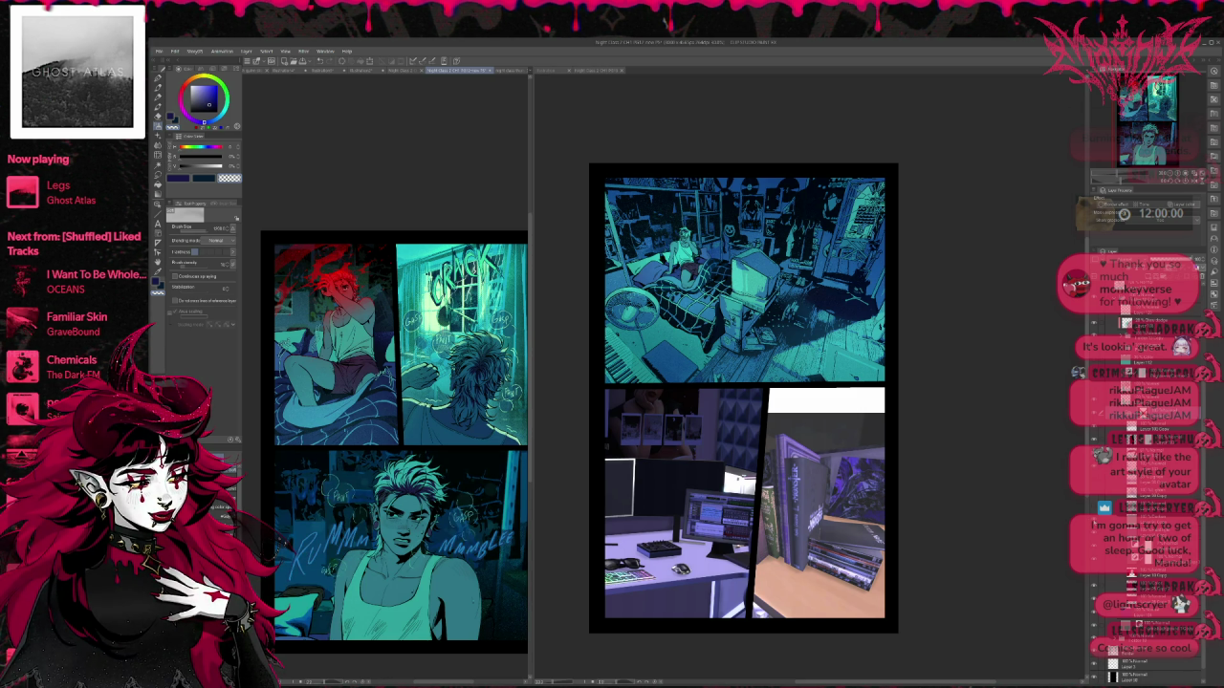
key(ctrl+z)
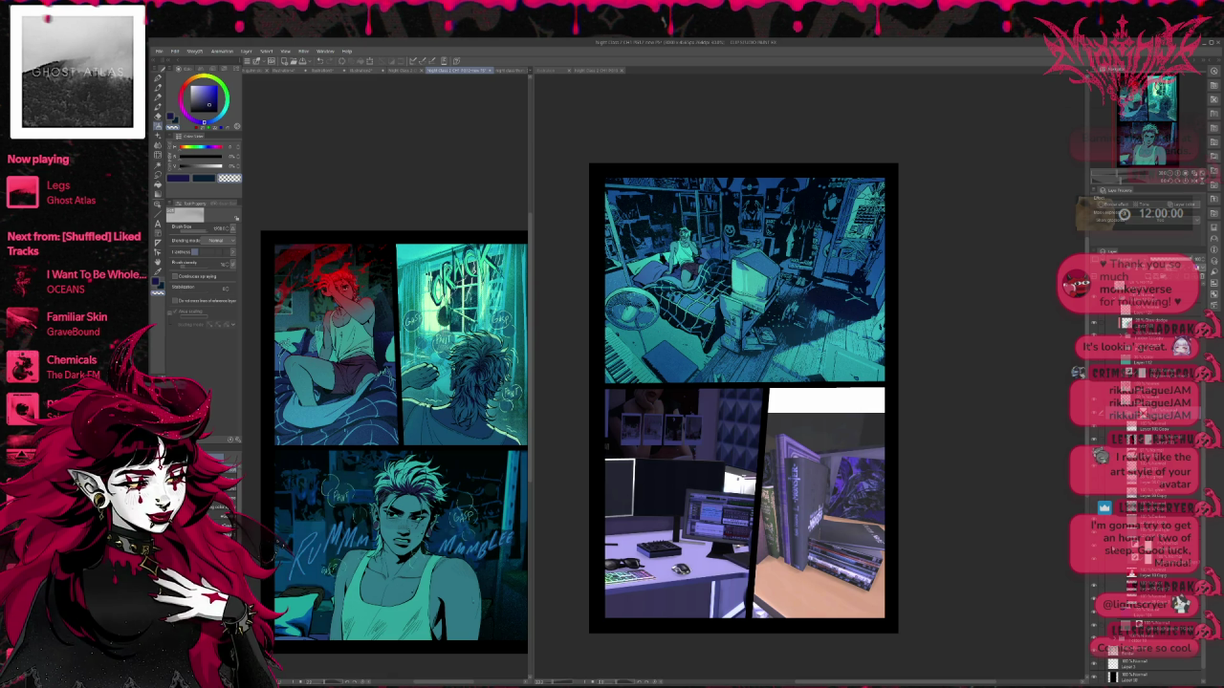
key(ctrl+z)
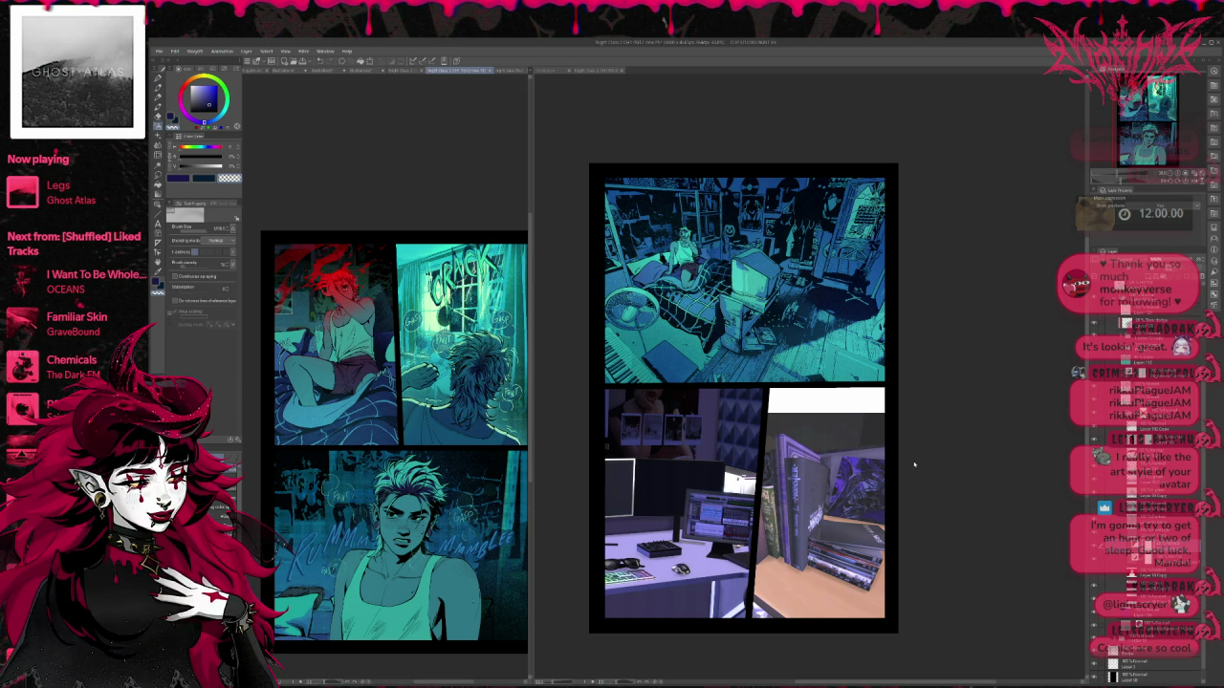
Step: Zoom out and compare the brightened lettering near the character's head, keeping the darker blue panel
scroll(483, 446, down, 2)
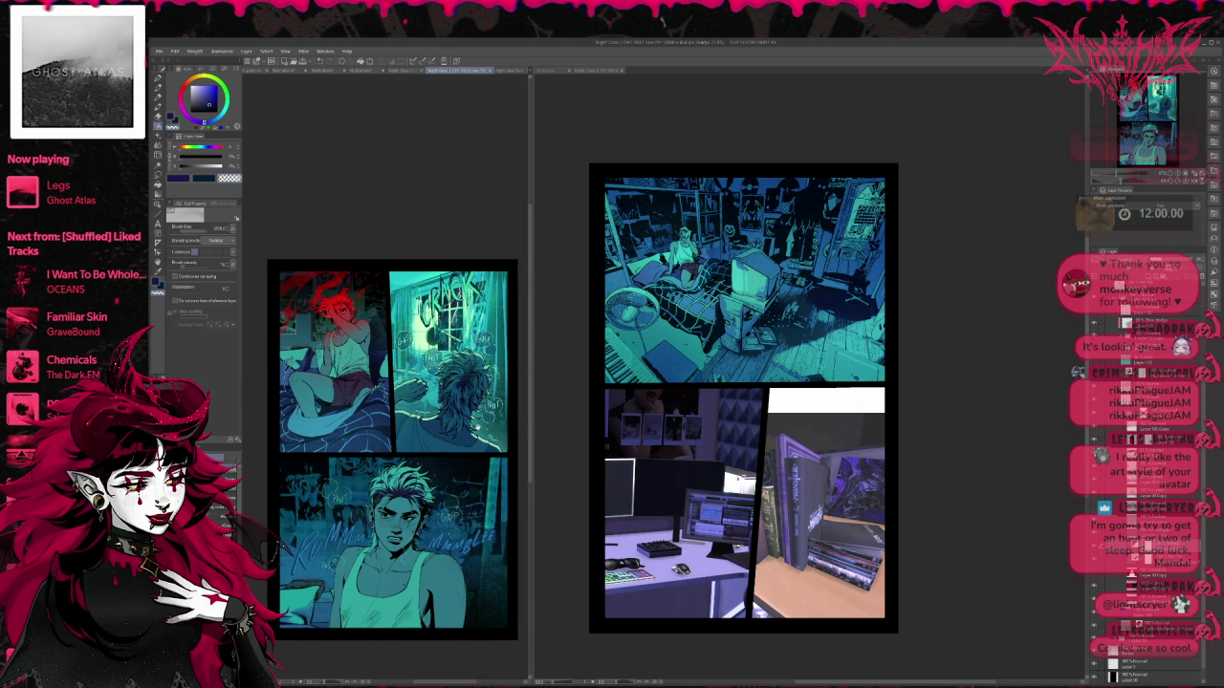
scroll(491, 443, down, 2)
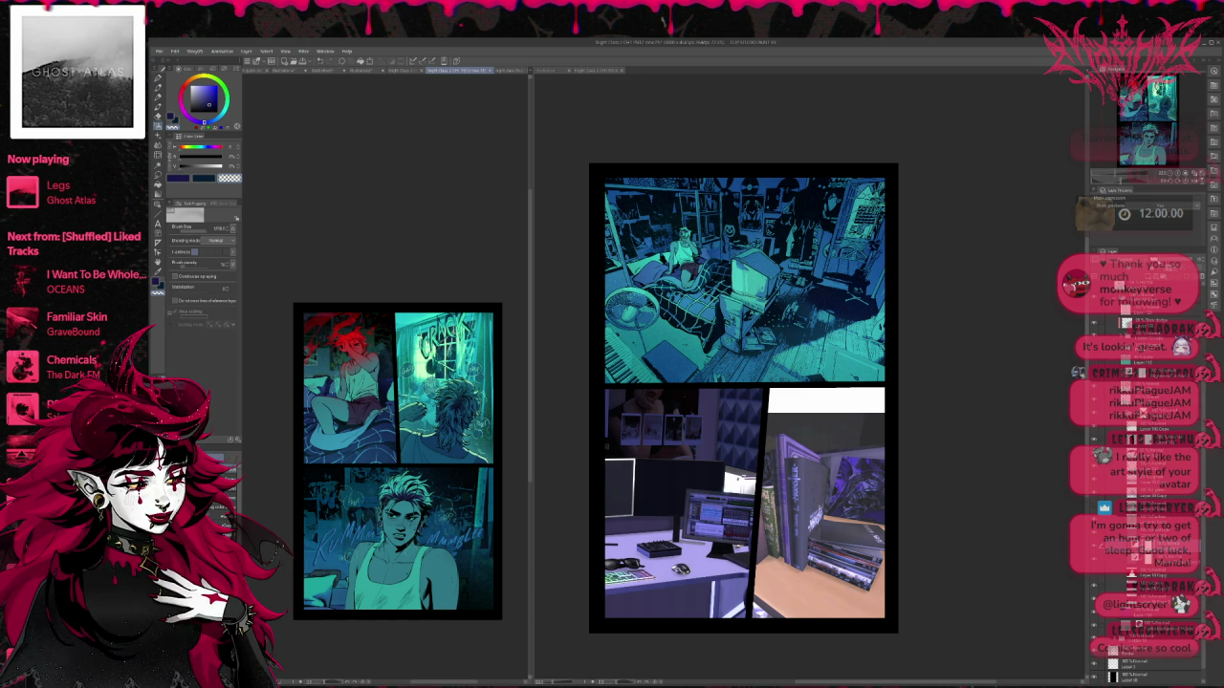
key(ctrl+z)
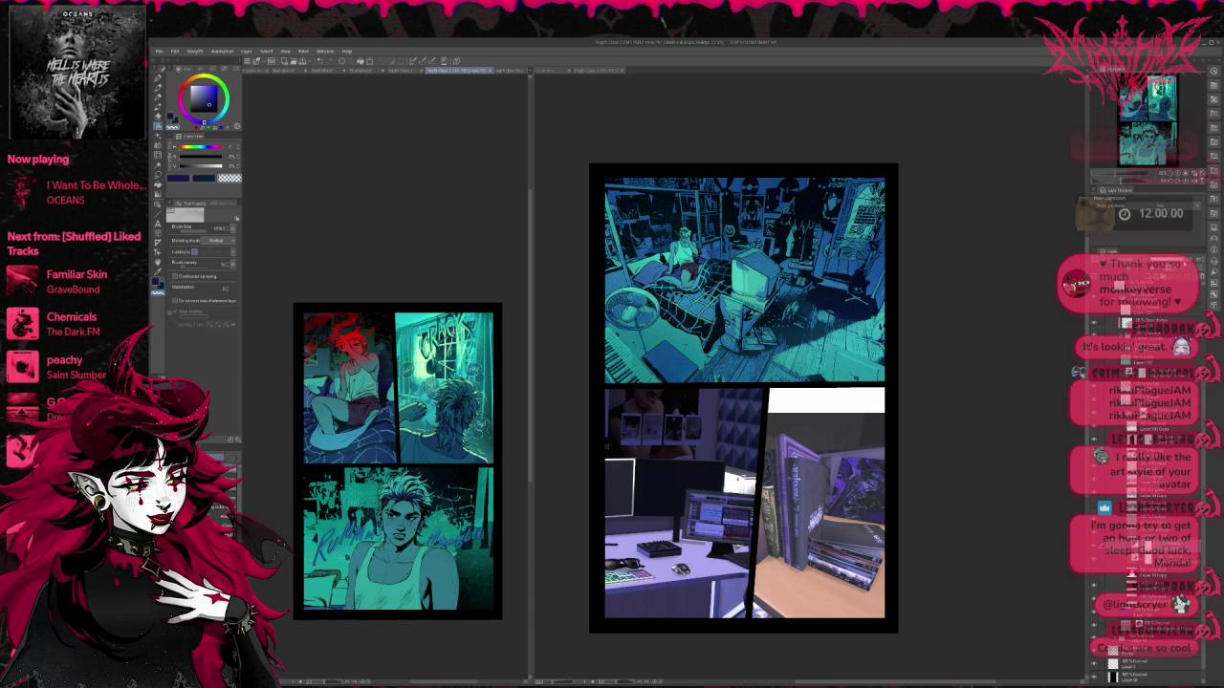
key(ctrl+y)
key(ctrl+z)
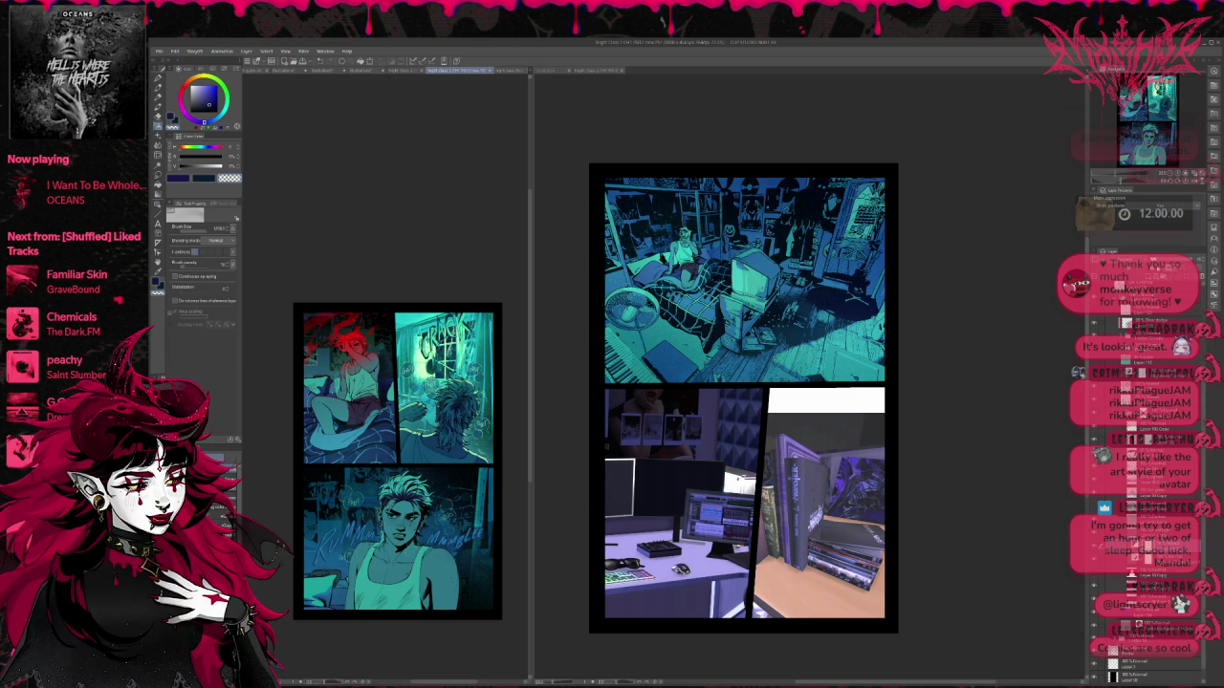
key(ctrl+z)
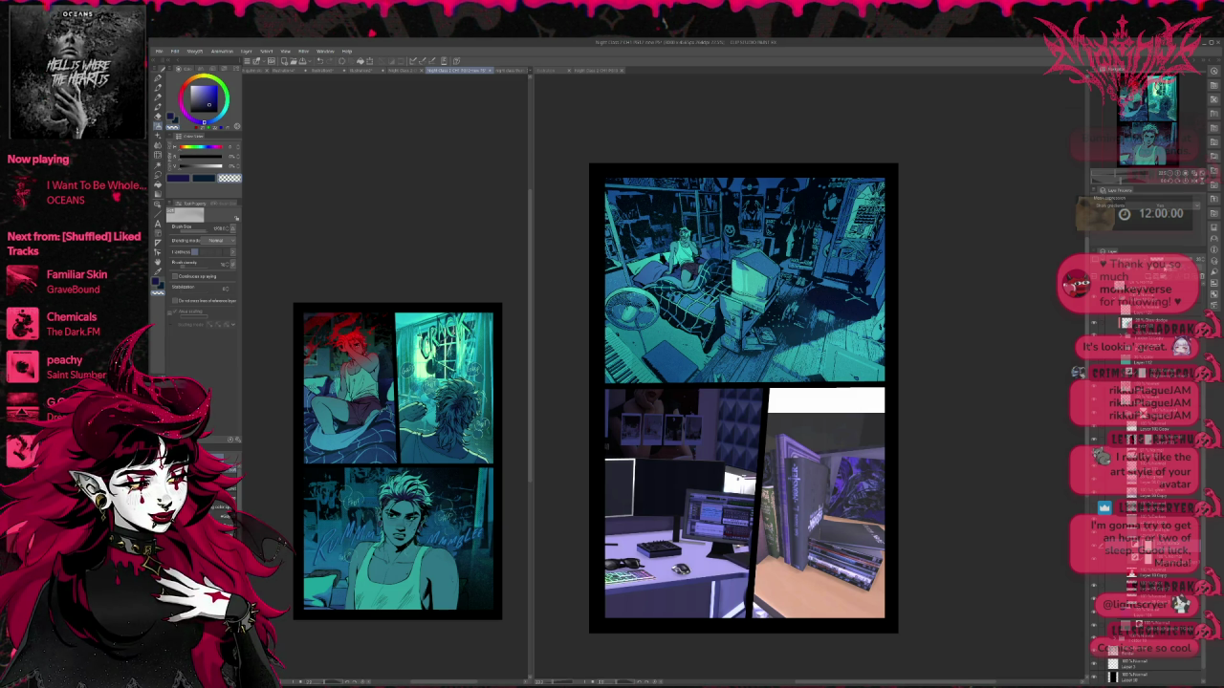
key(ctrl+y)
key(ctrl+z)
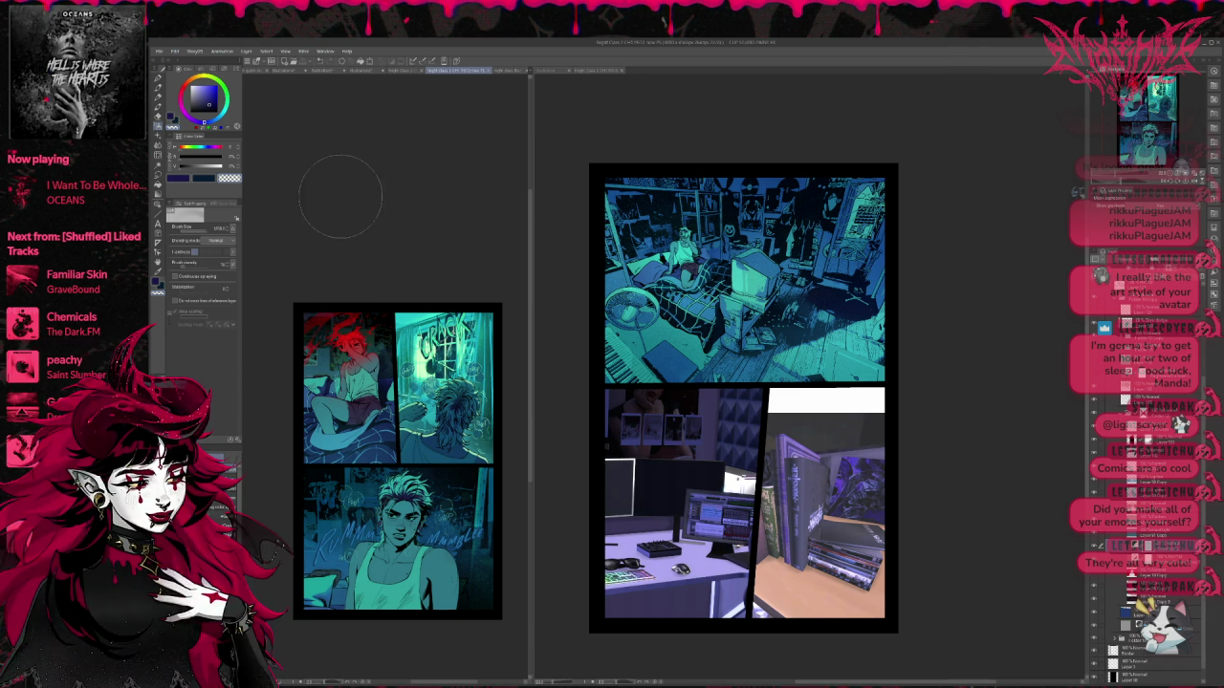
Step: Widen the left pane and fit the whole teal comic page with the CRACK effect in view
scroll(437, 258, up, 2)
scroll(473, 250, up, 2)
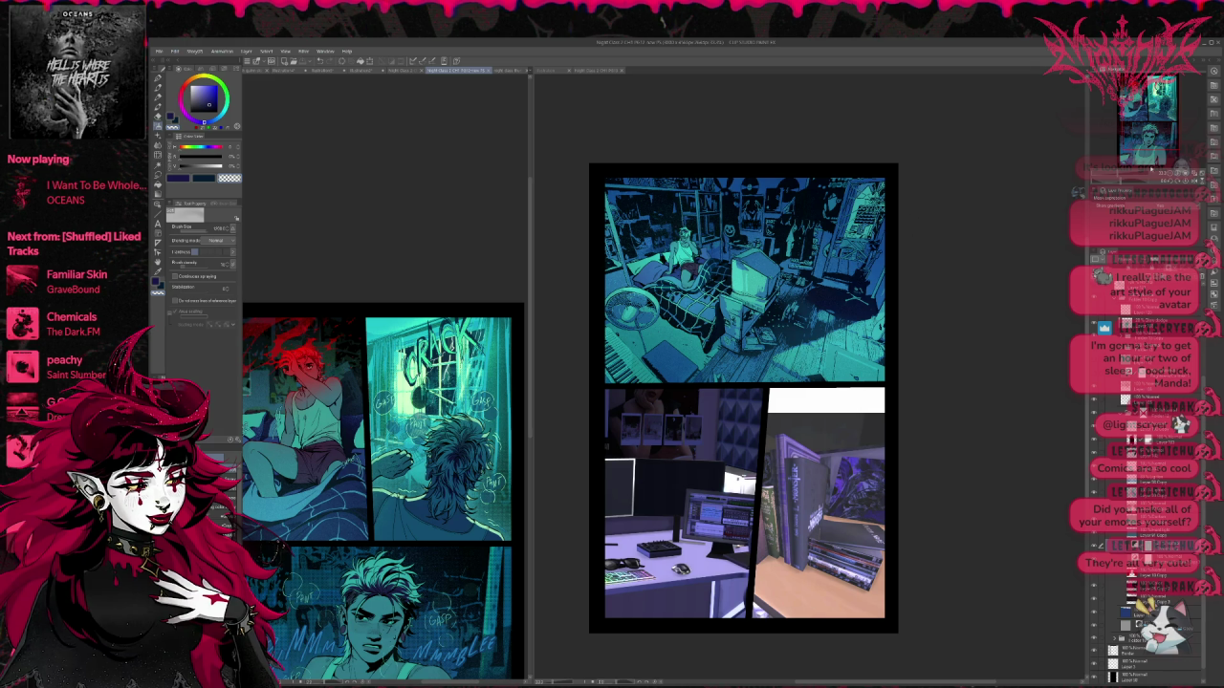
scroll(382, 440, down, 3)
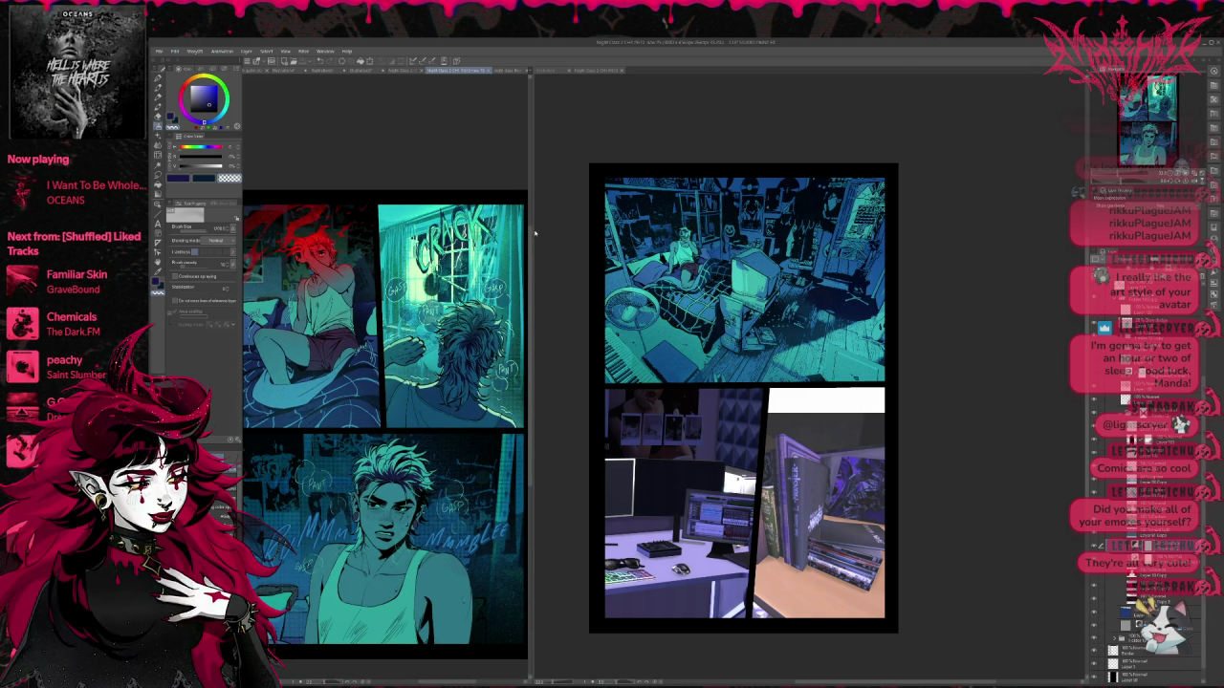
drag(533, 227, 579, 227)
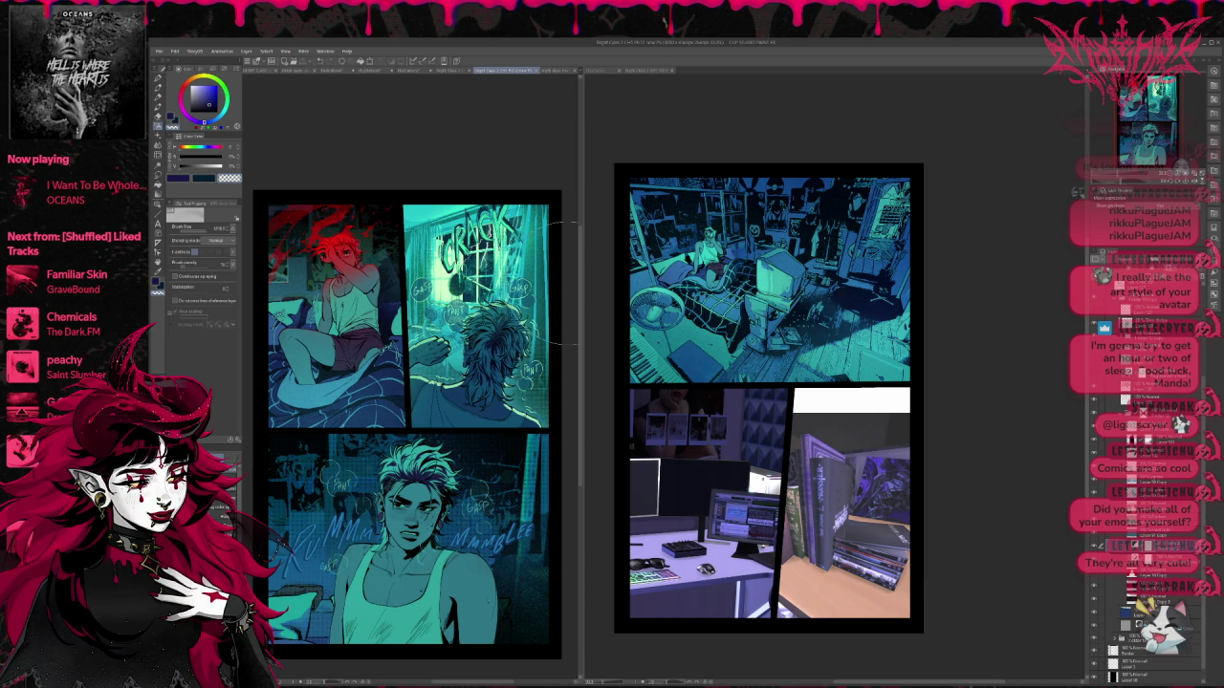
scroll(411, 401, down, 2)
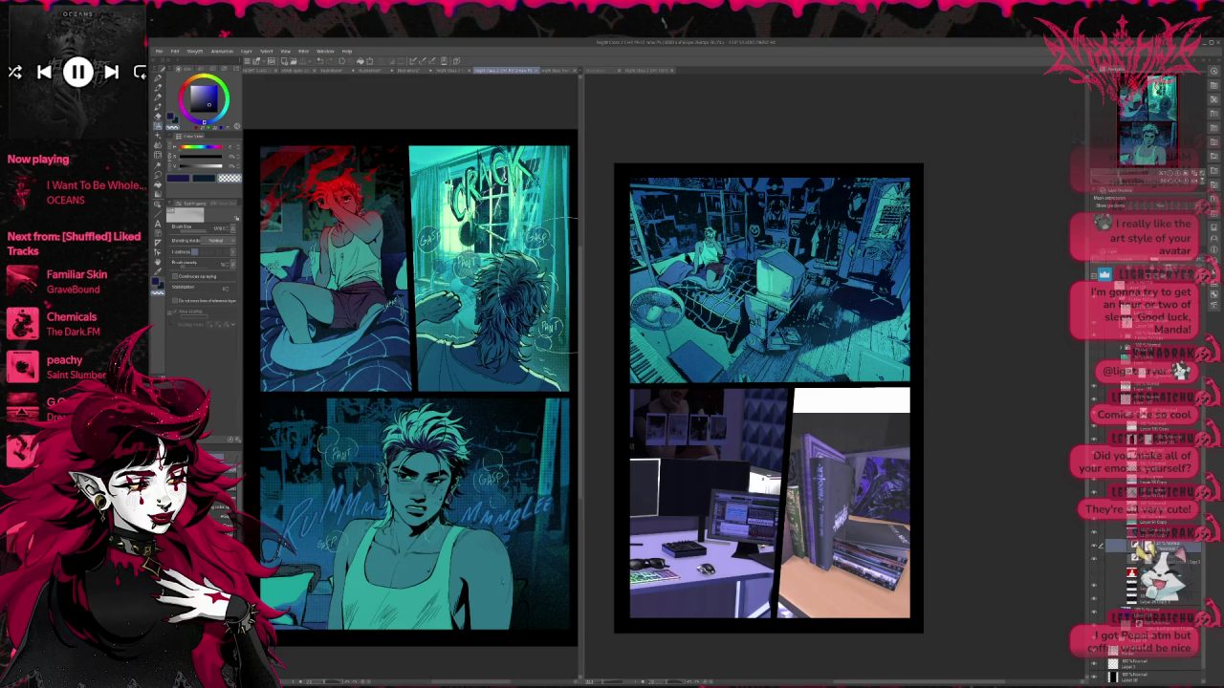
scroll(564, 248, down, 1)
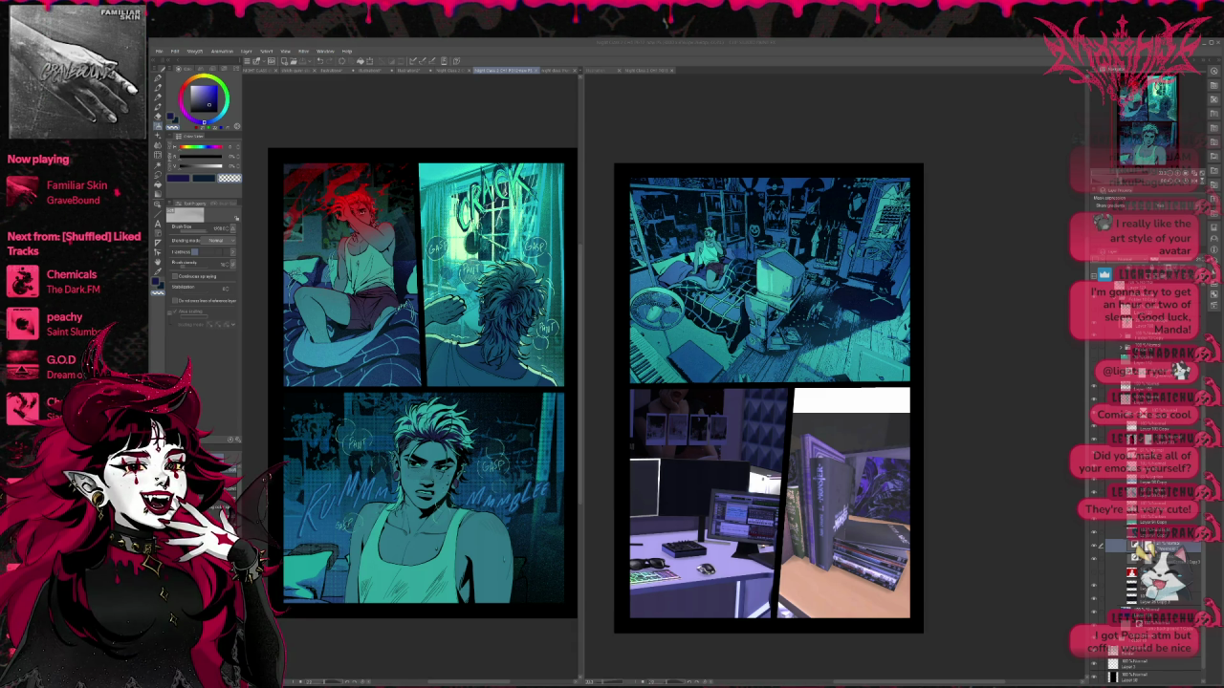
Step: Cycle through the open documents in the left pane until the overhead Sims bedroom screenshot shows
click(449, 70)
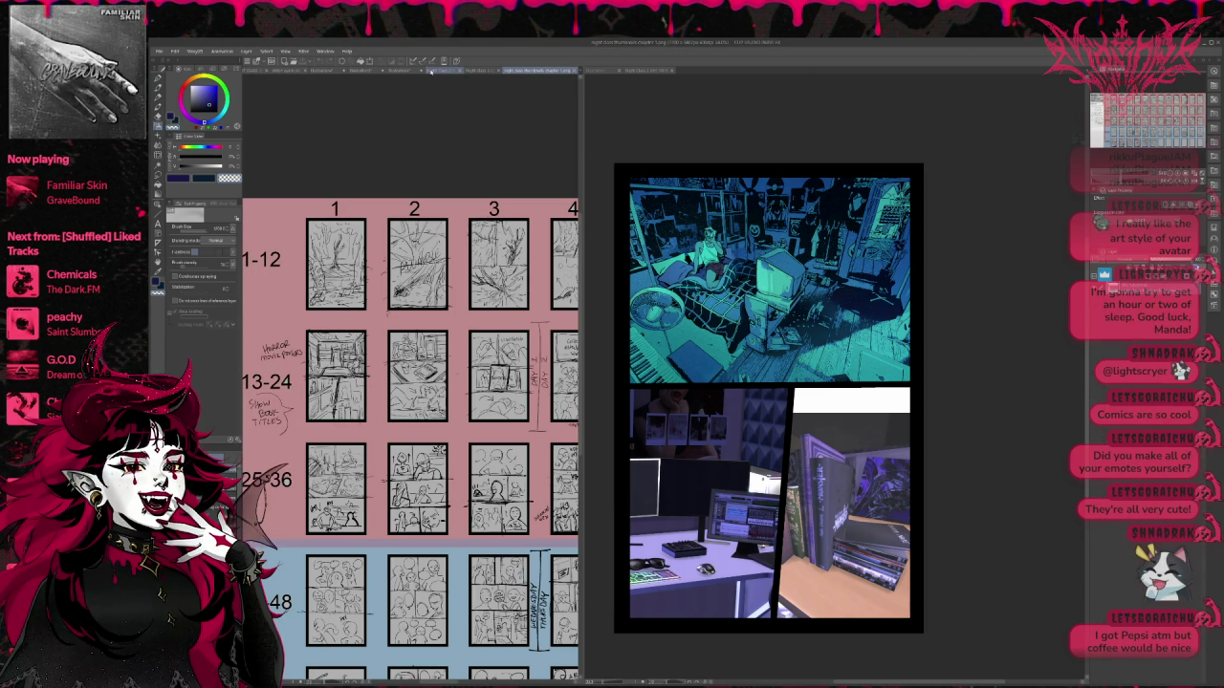
click(431, 70)
click(401, 71)
click(421, 70)
click(430, 69)
click(439, 70)
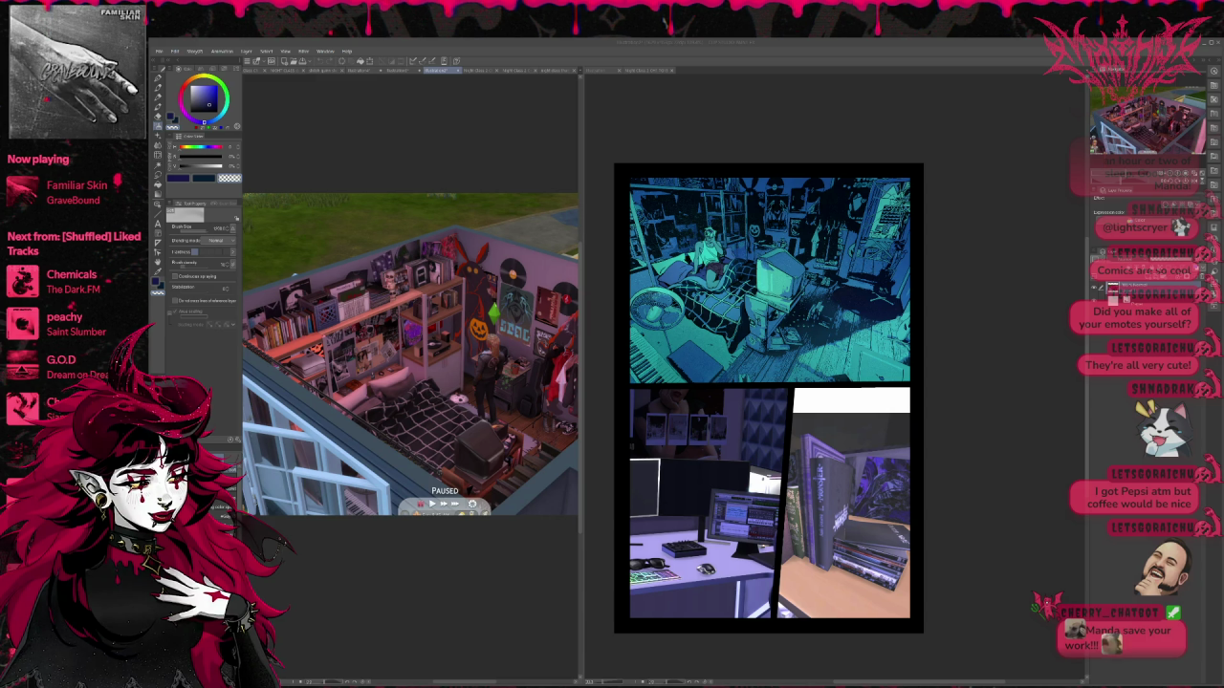
Step: Orbit and tilt the Sims camera to a dark, low close-up, then zoom the comic page
key(Tab)
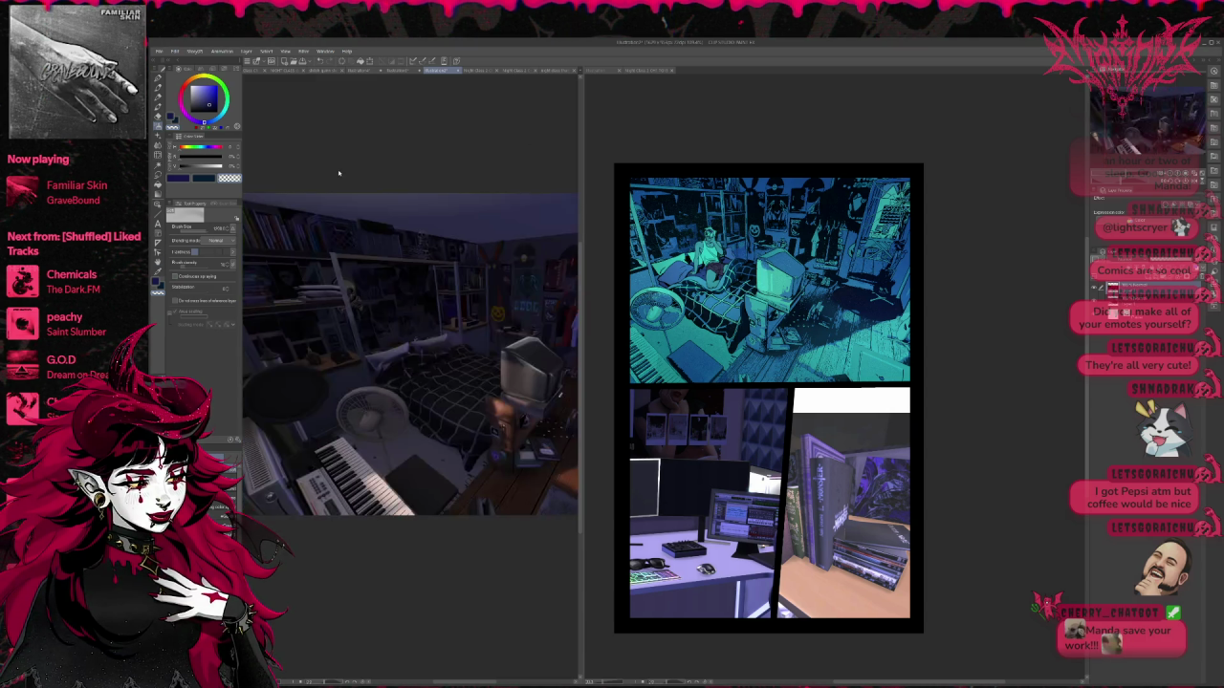
drag(349, 320, 393, 256)
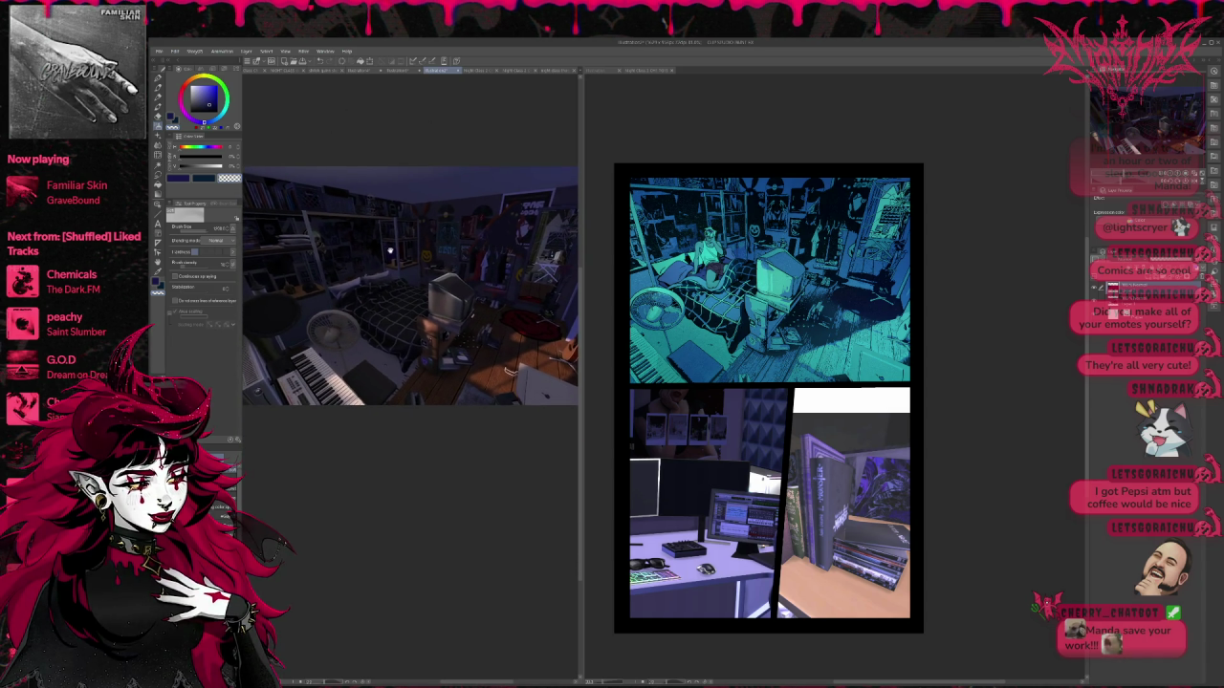
mouse_move(394, 256)
mouse_down()
mouse_move(403, 270)
mouse_move(390, 269)
mouse_move(406, 276)
mouse_up()
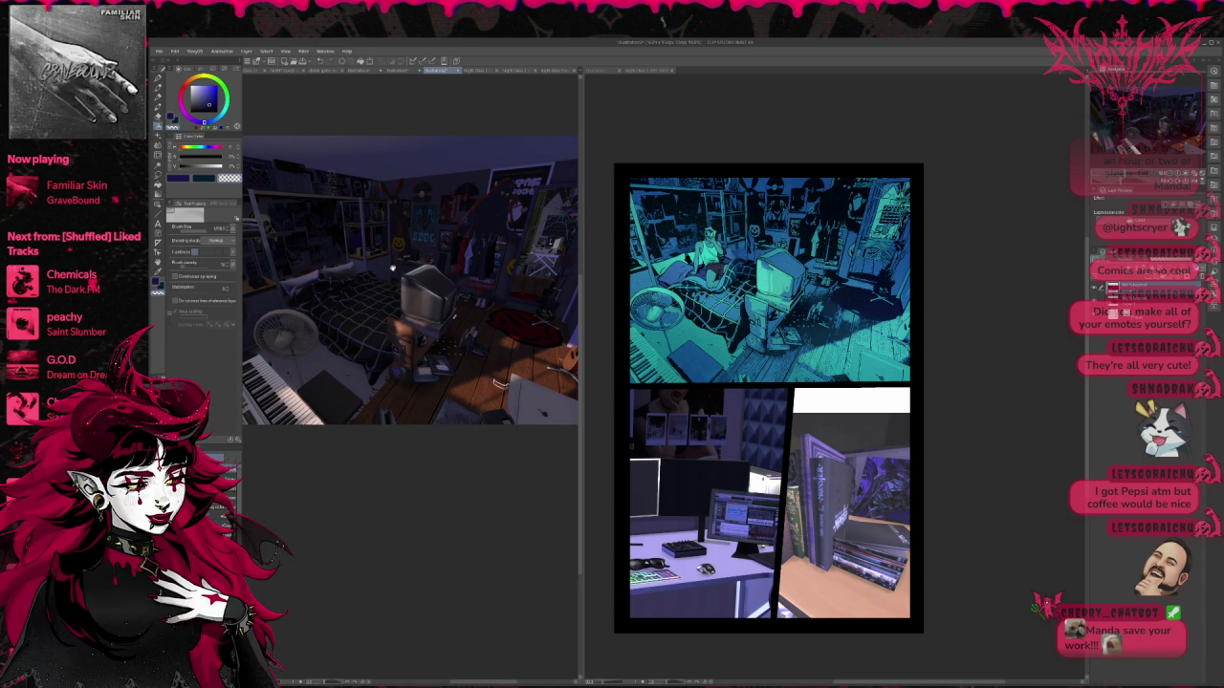
click(956, 344)
scroll(956, 344, up, 2)
scroll(909, 356, up, 1)
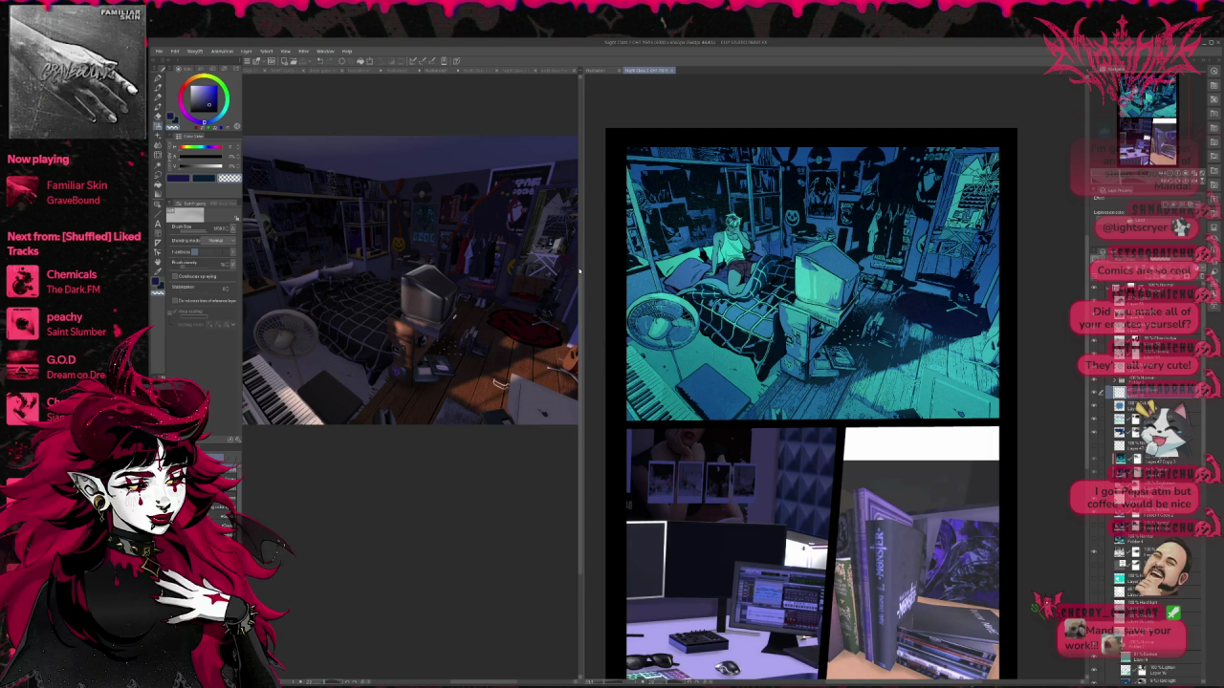
Step: Widen the Sims reference pane and zoom the comic page until its teal top panel fills the right
mouse_move(580, 274)
mouse_down()
mouse_move(640, 273)
mouse_move(608, 274)
mouse_up()
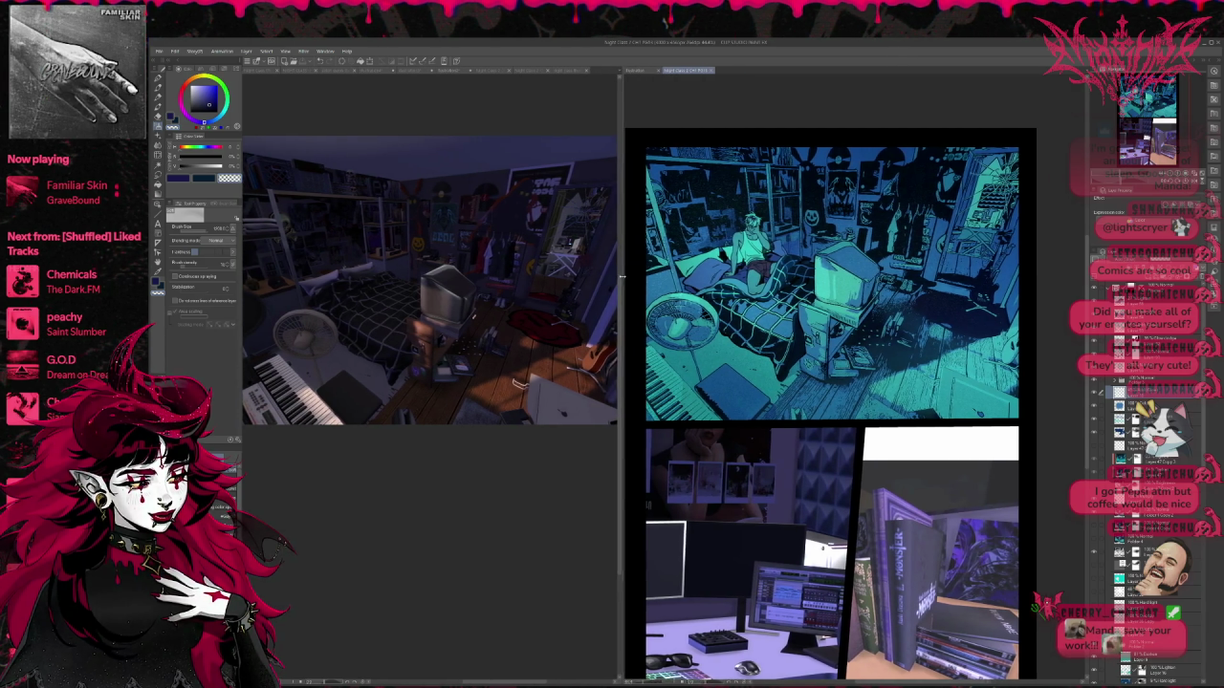
scroll(812, 348, up, 1)
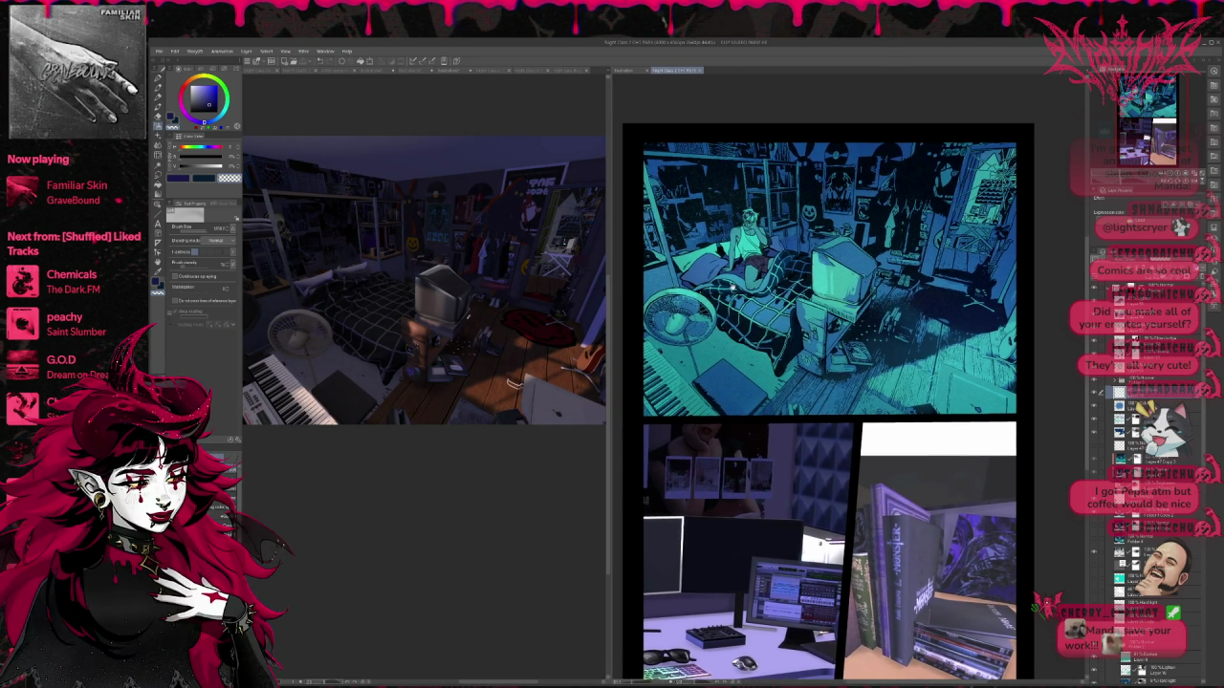
scroll(813, 349, up, 1)
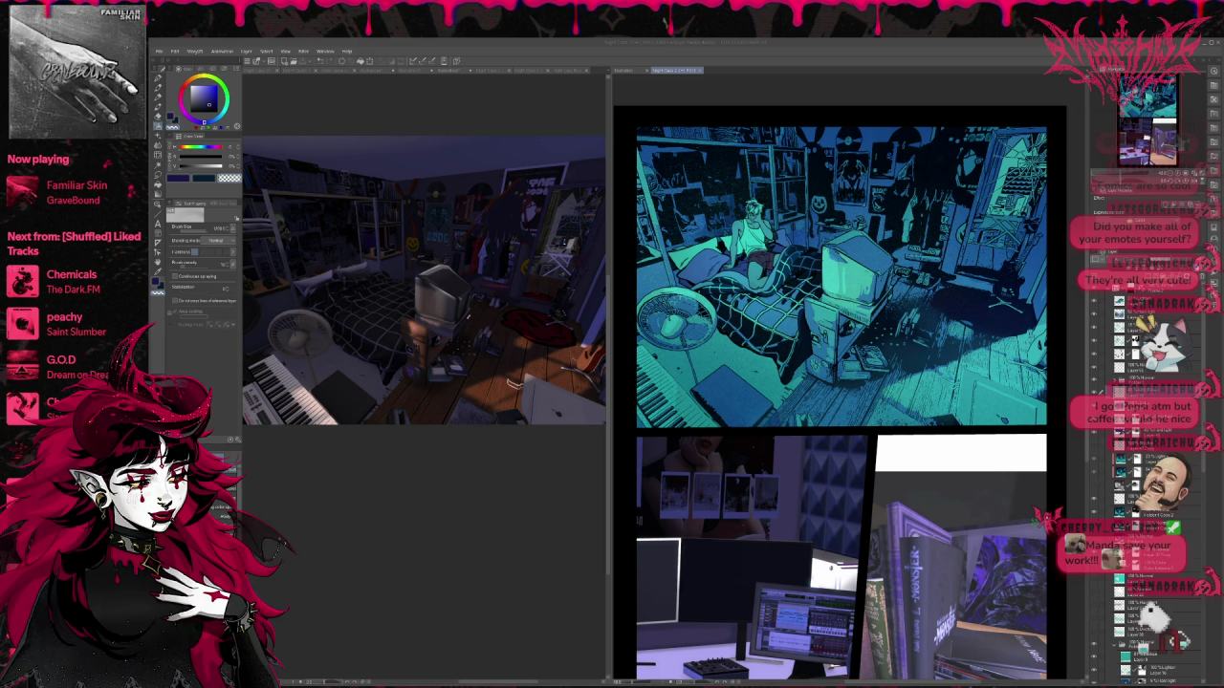
click(277, 79)
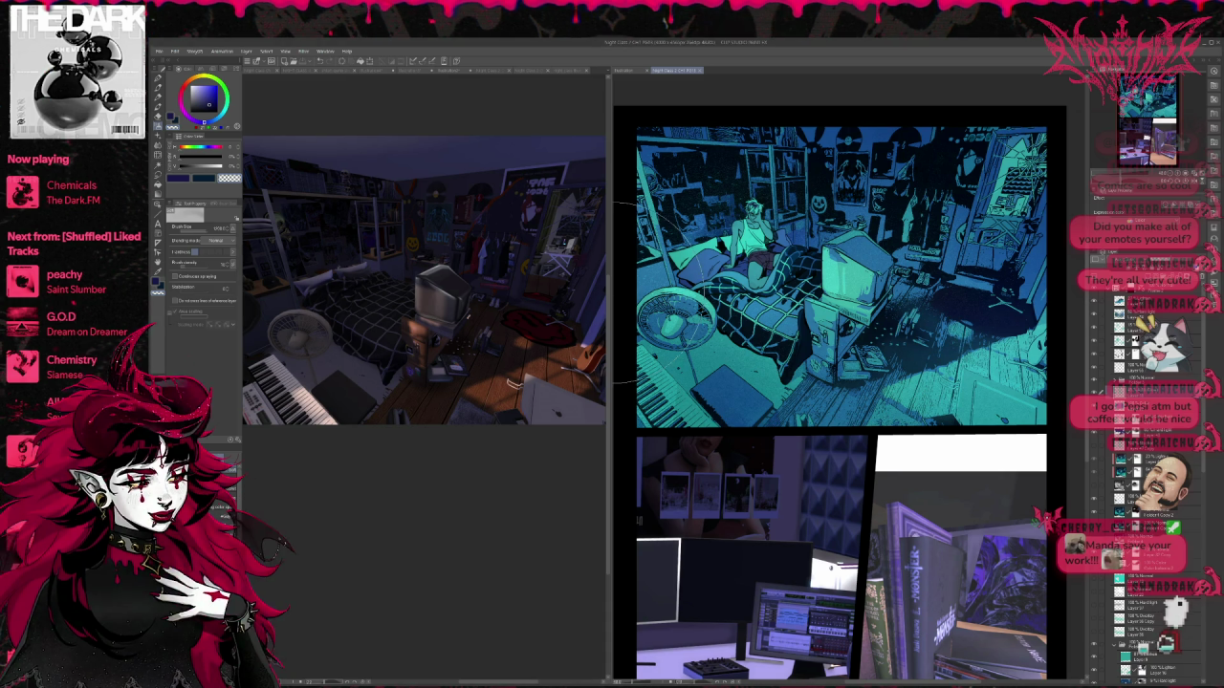
drag(609, 293, 328, 293)
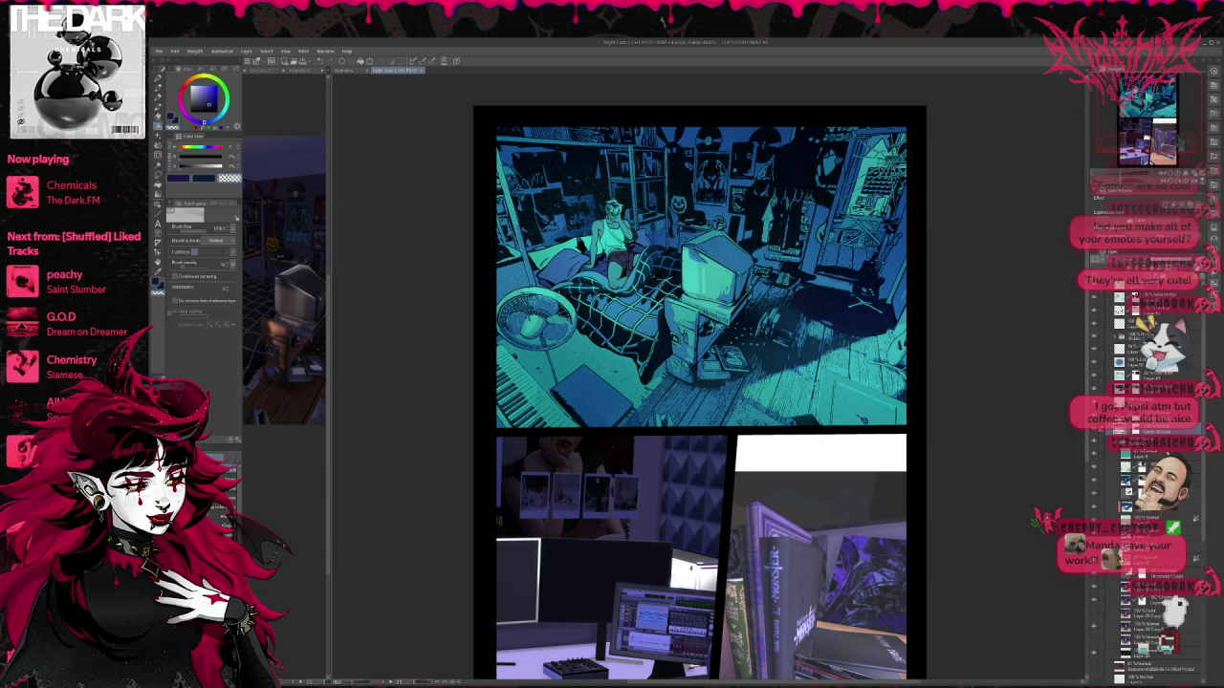
Step: Browse the layer folders and turn on the white monster sketch layer over the desk panel
scroll(1147, 459, up, 2)
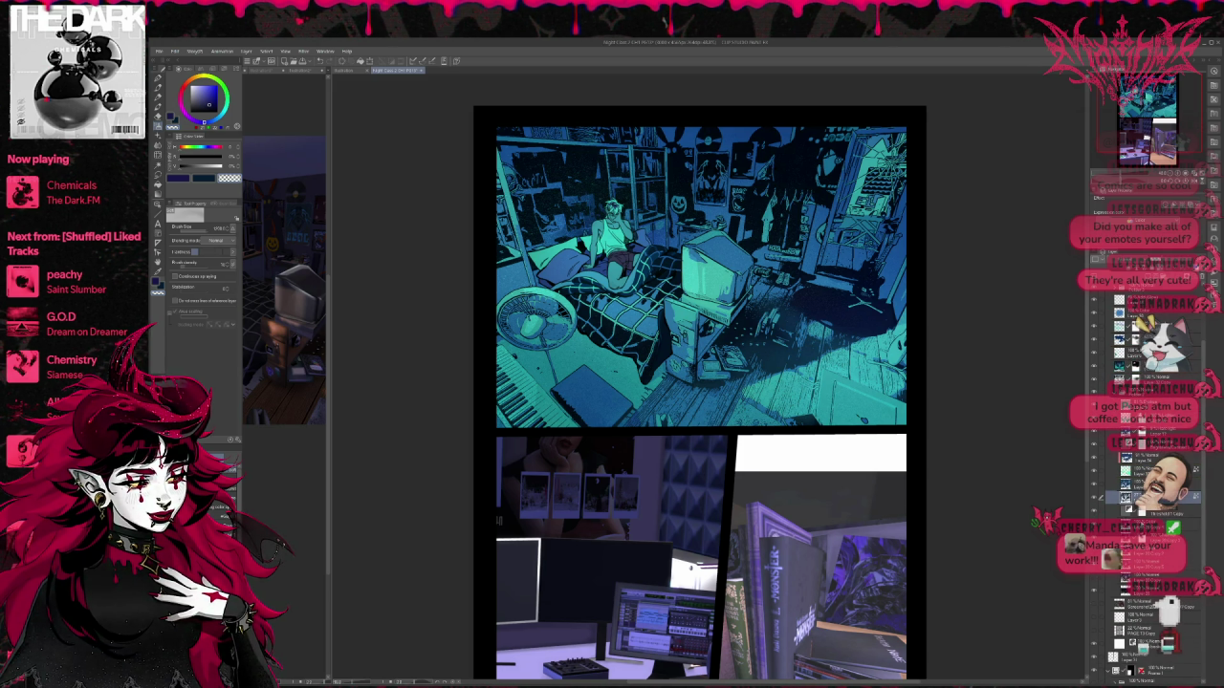
click(1142, 605)
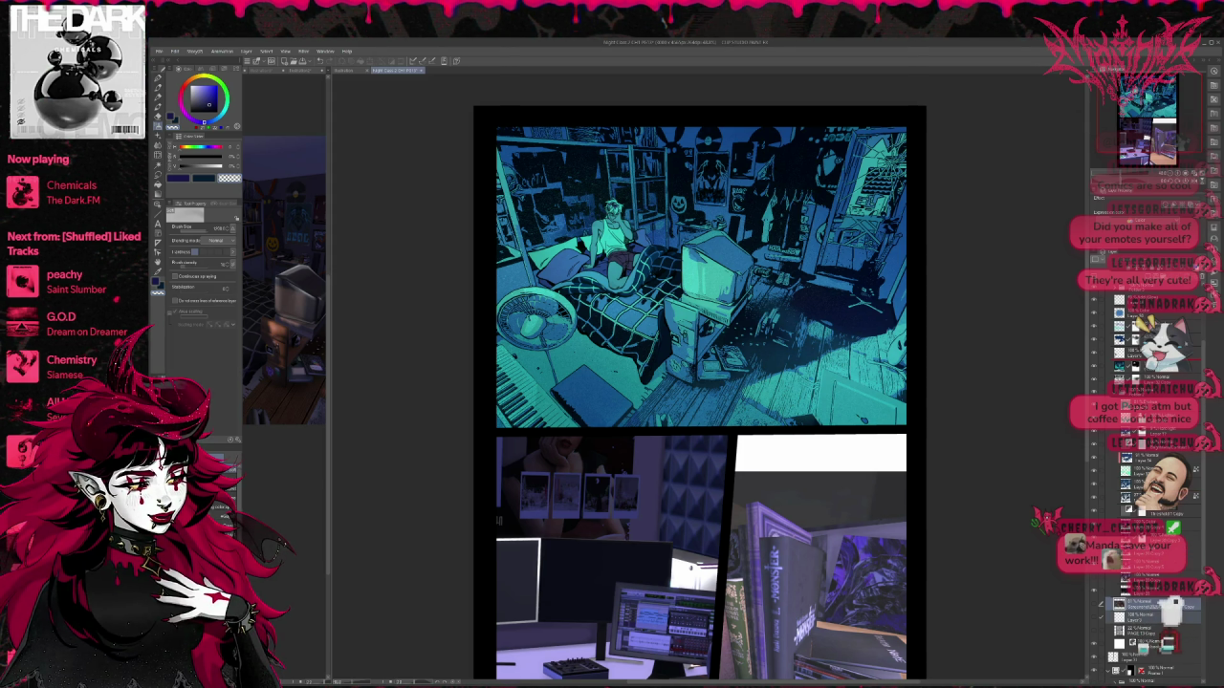
click(1147, 605)
scroll(1147, 605, down, 3)
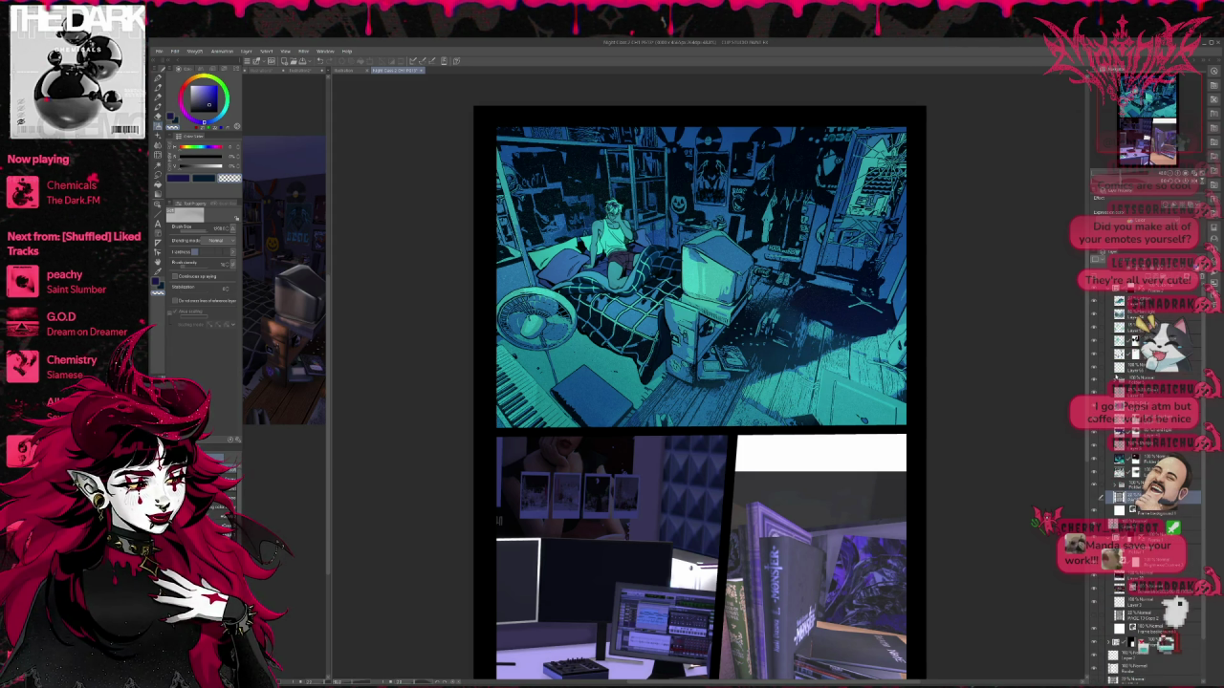
click(1114, 301)
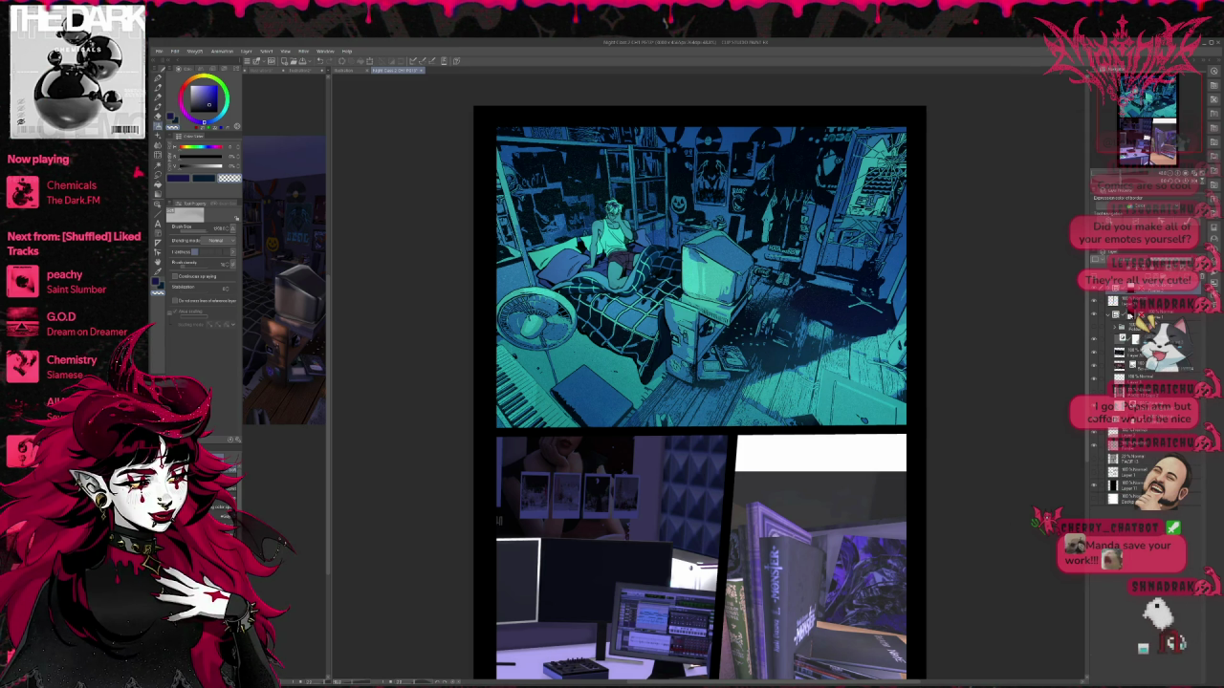
click(1094, 353)
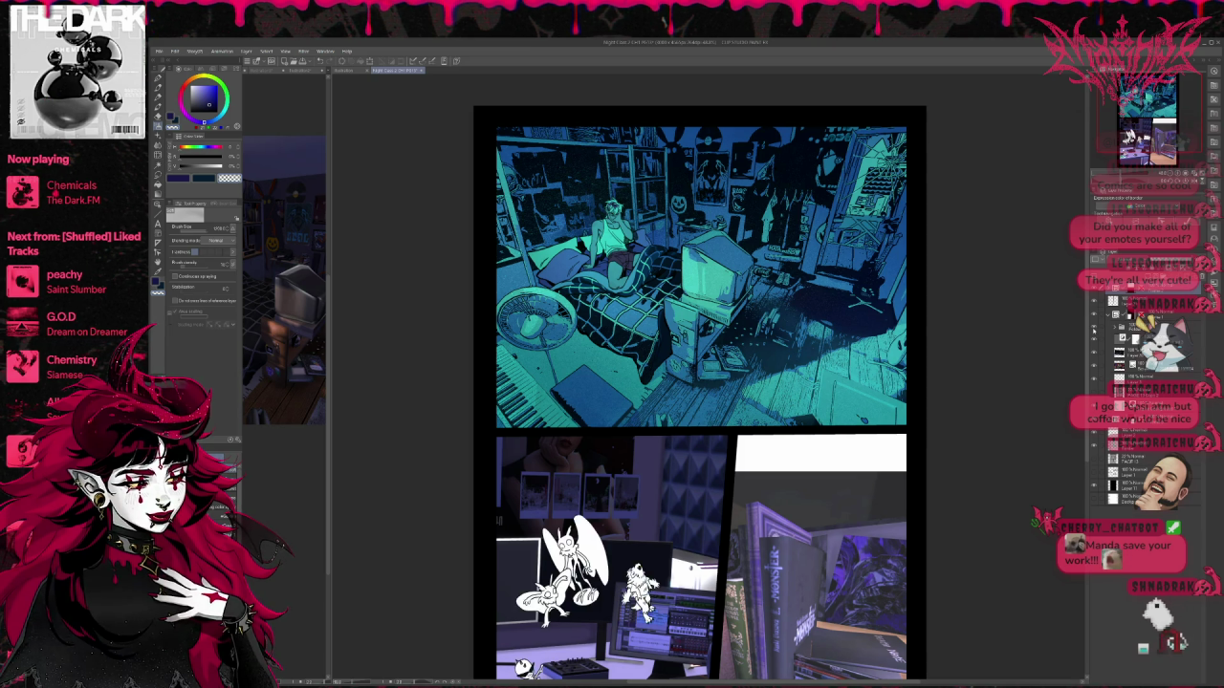
scroll(1073, 338, down, 2)
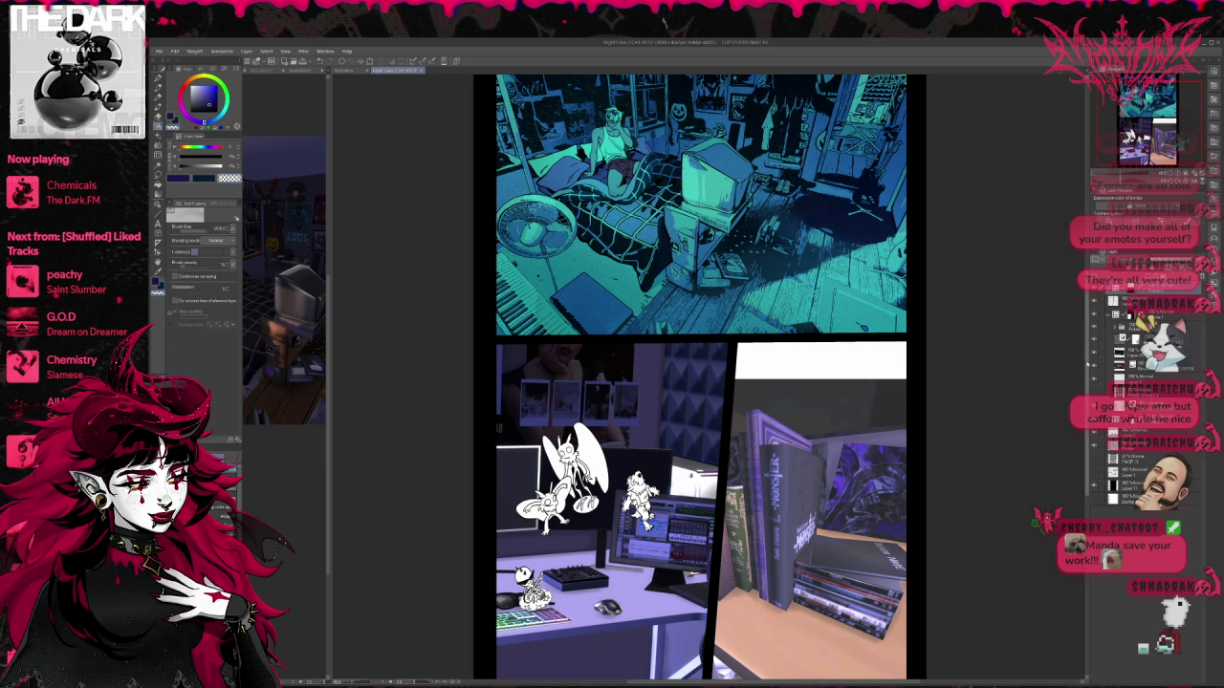
scroll(1078, 371, down, 1)
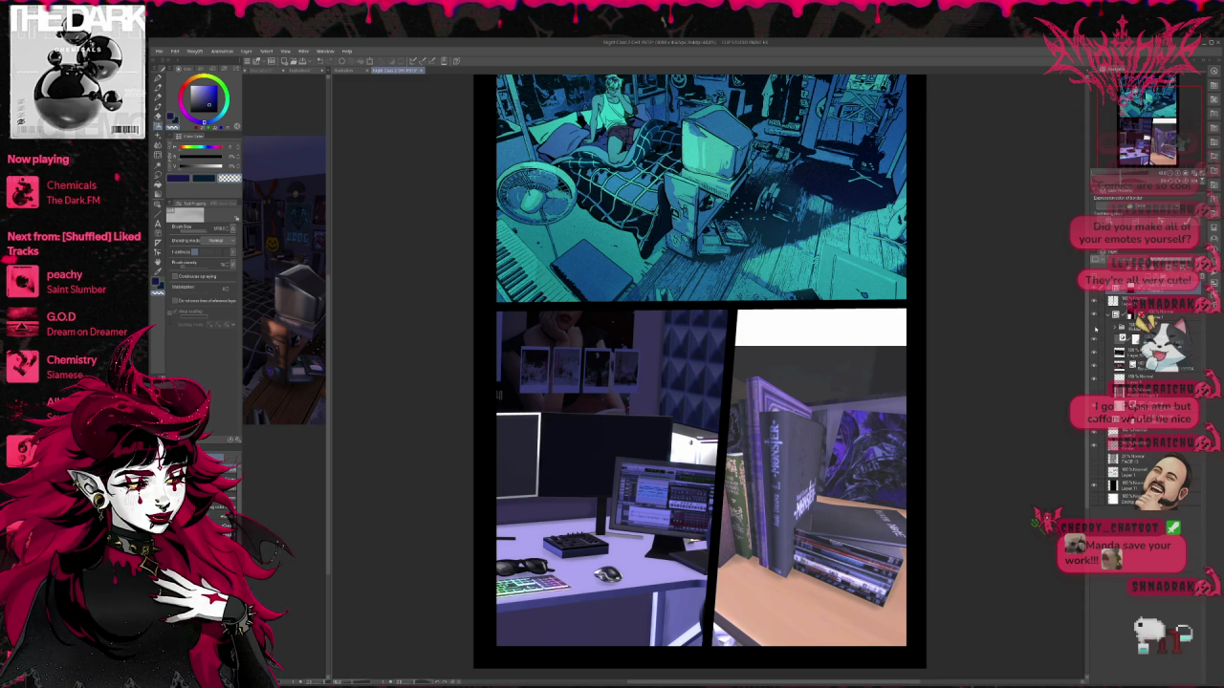
click(1116, 325)
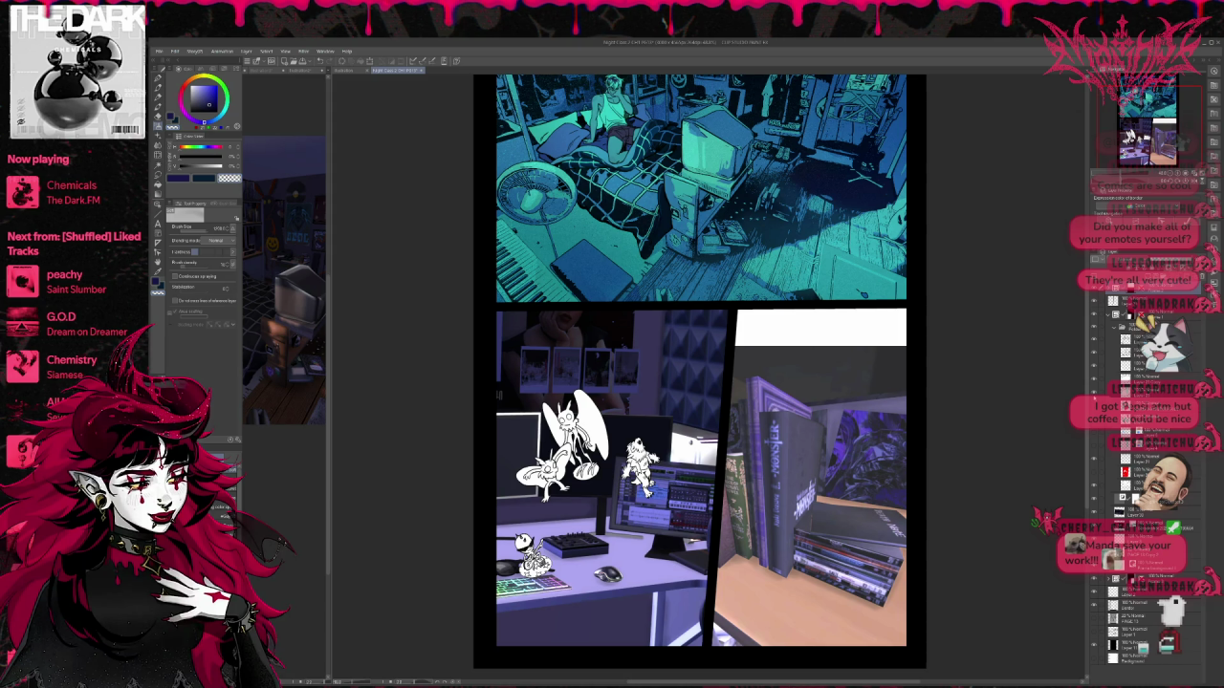
click(1096, 473)
click(1095, 473)
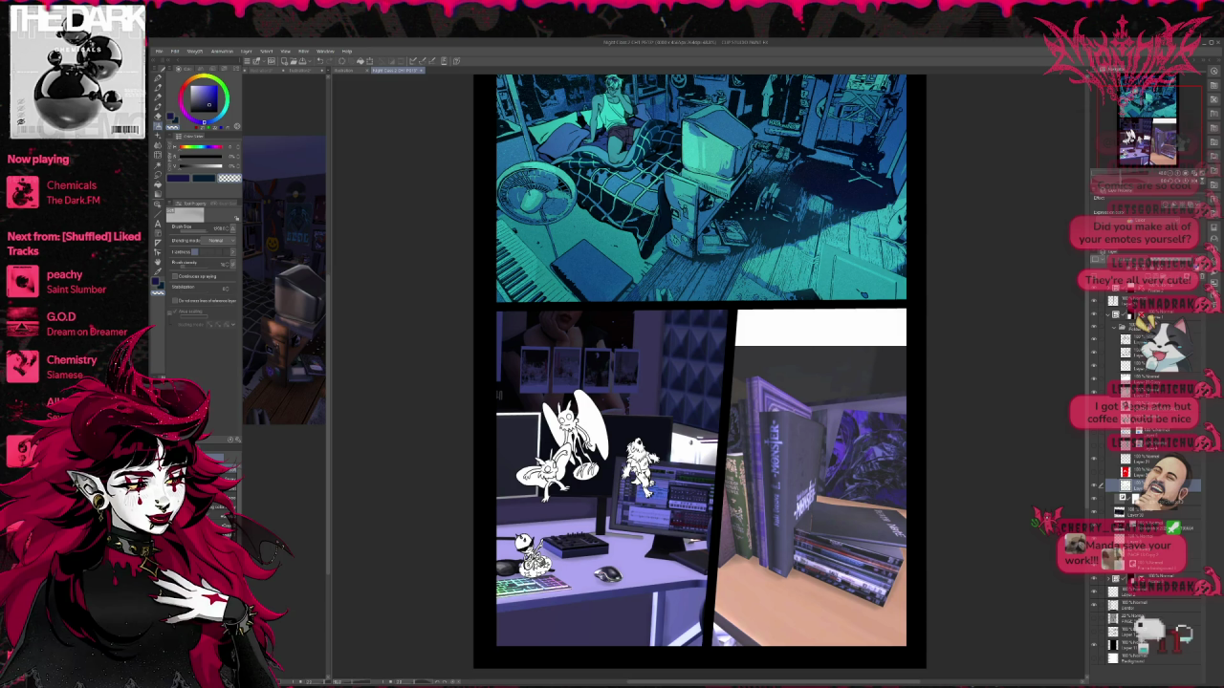
click(1137, 326)
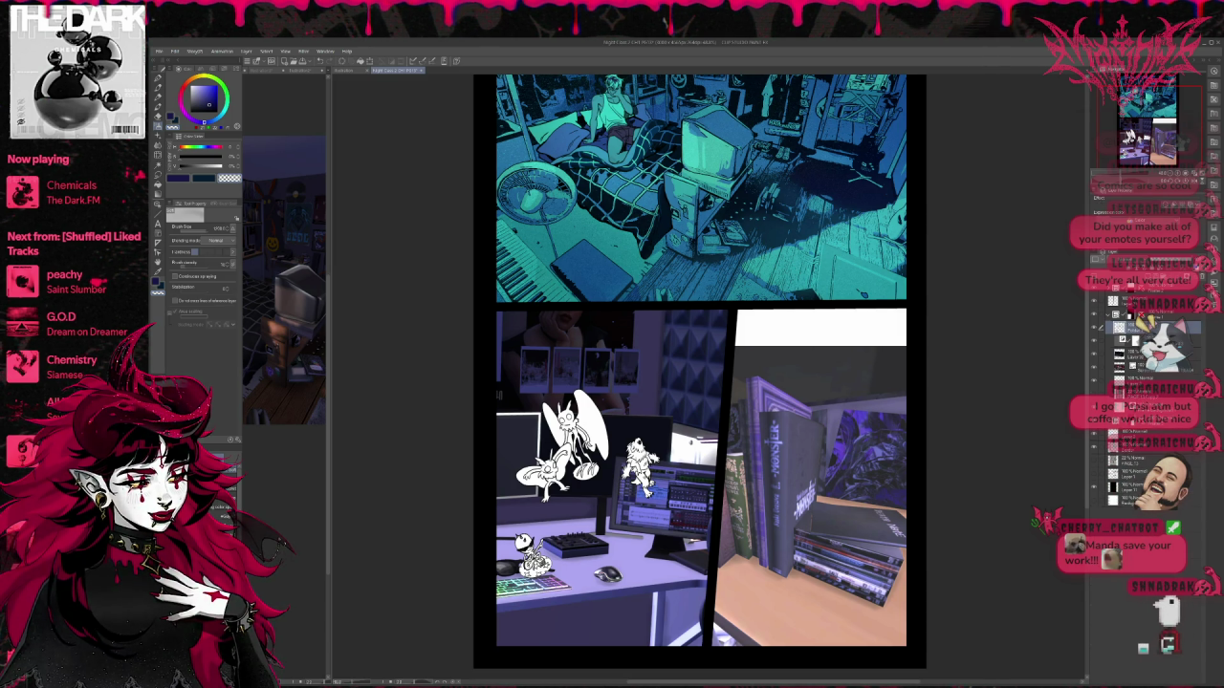
key(ctrl+t)
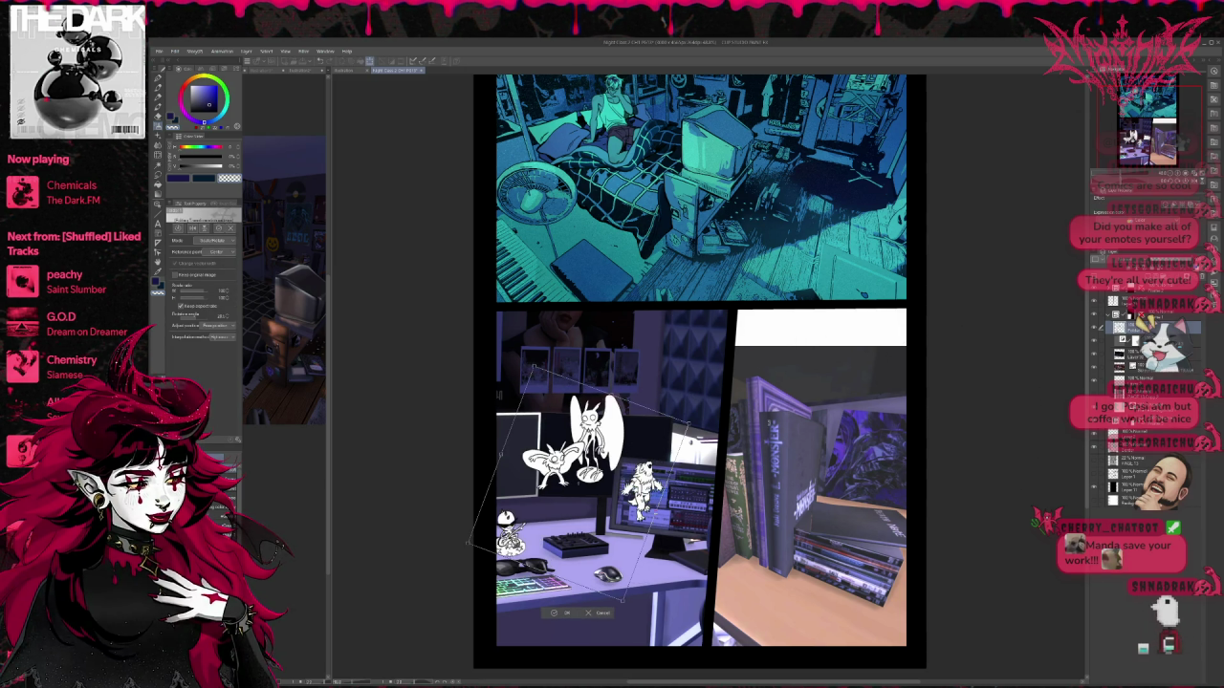
Step: Nudge the monster sketches down onto the desk top, commit the transform, and zoom into the desk panel
mouse_move(578, 483)
mouse_down()
mouse_move(611, 545)
mouse_move(588, 532)
mouse_up()
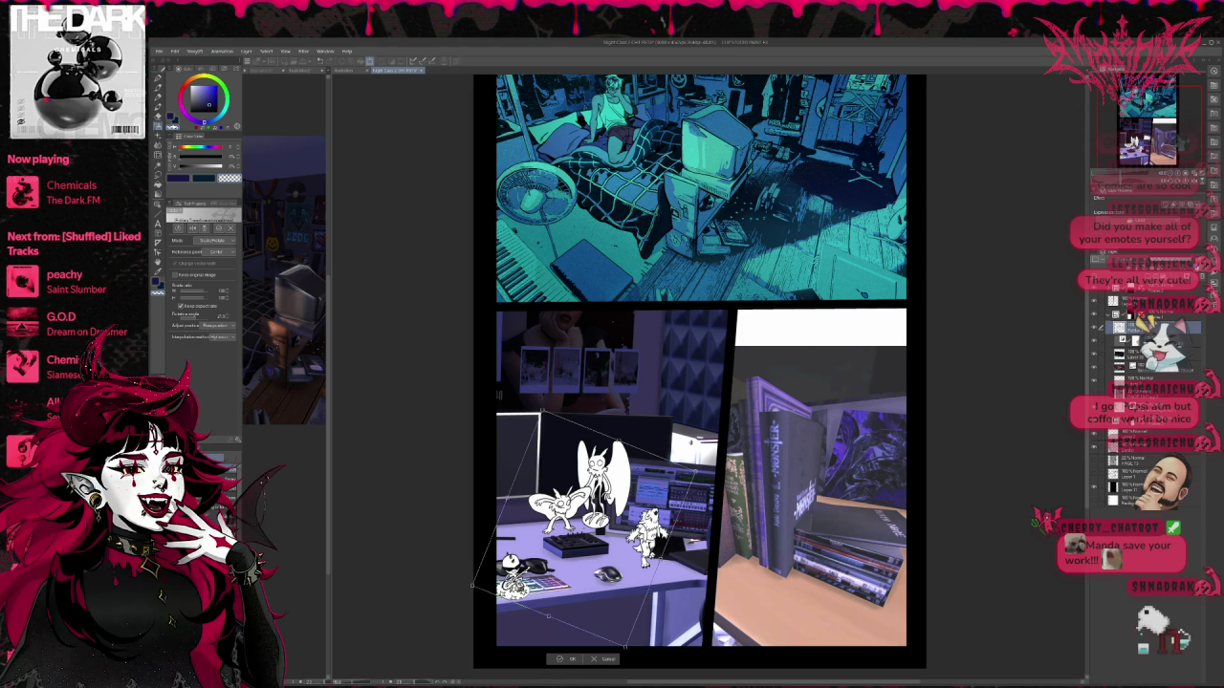
key(Return)
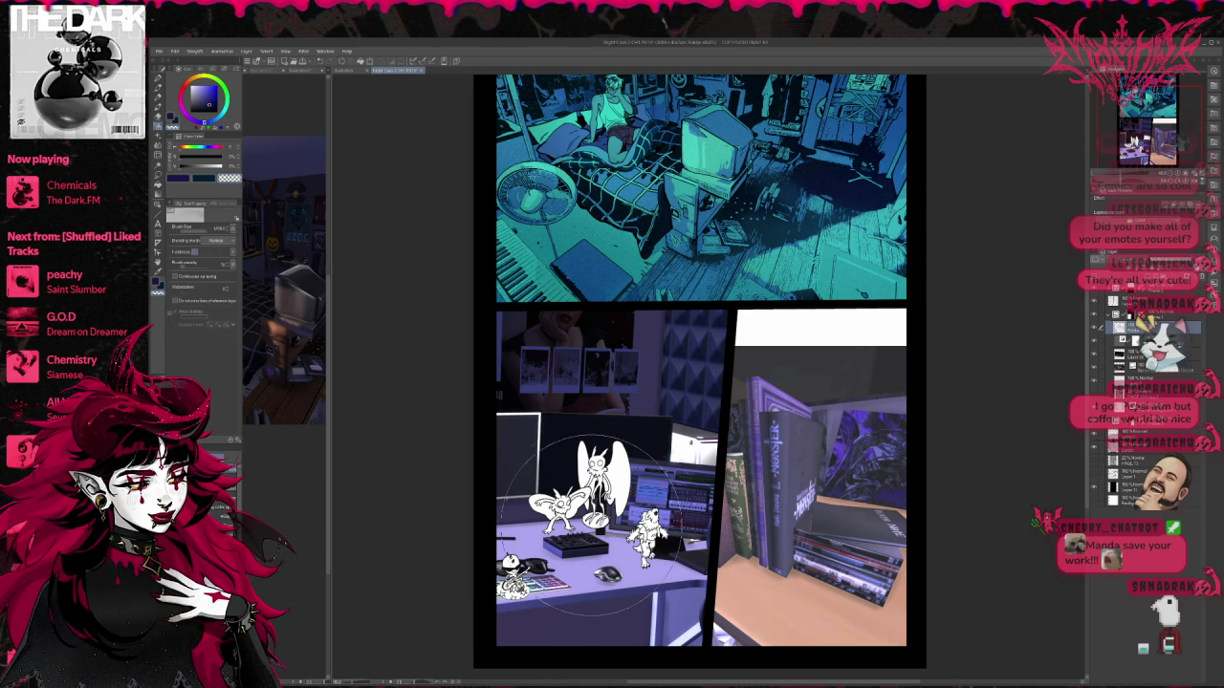
scroll(611, 647, up, 1)
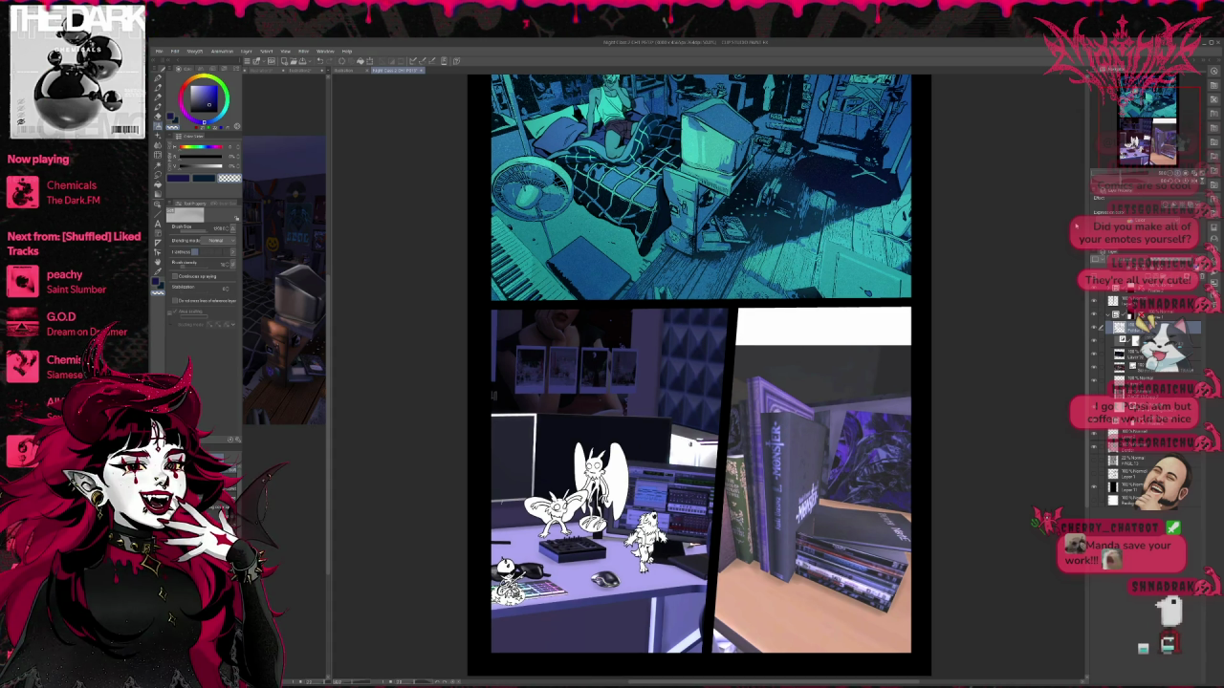
scroll(612, 535, up, 2)
scroll(612, 535, up, 2)
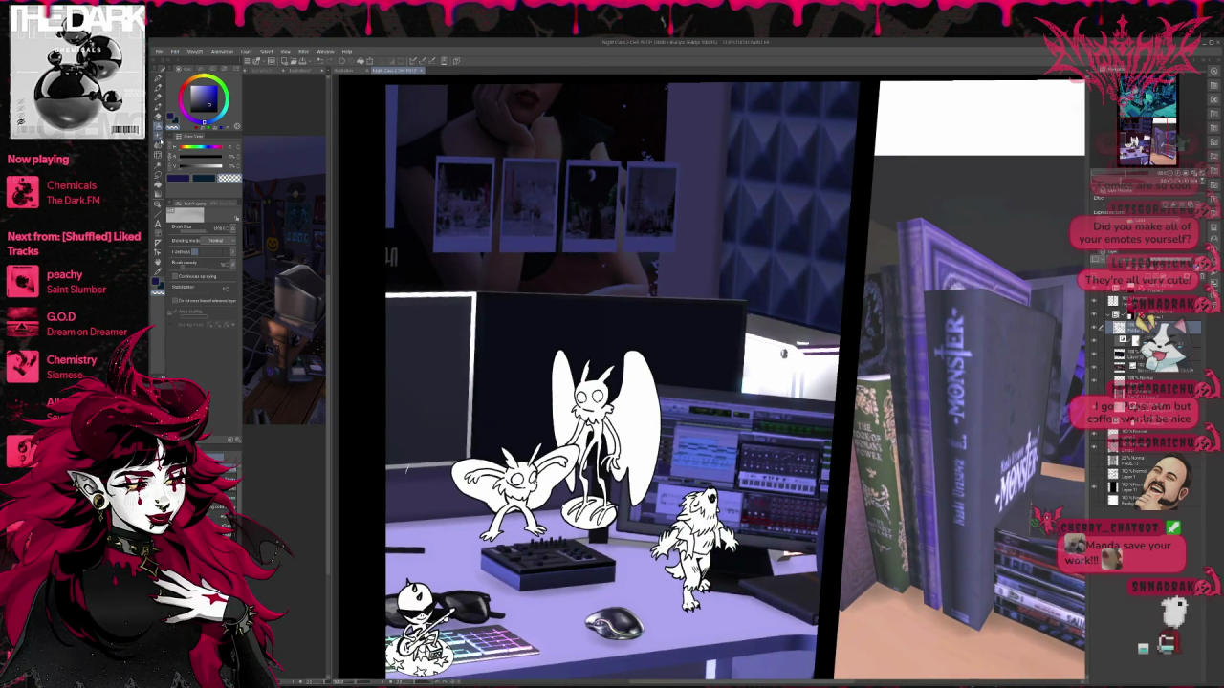
click(159, 173)
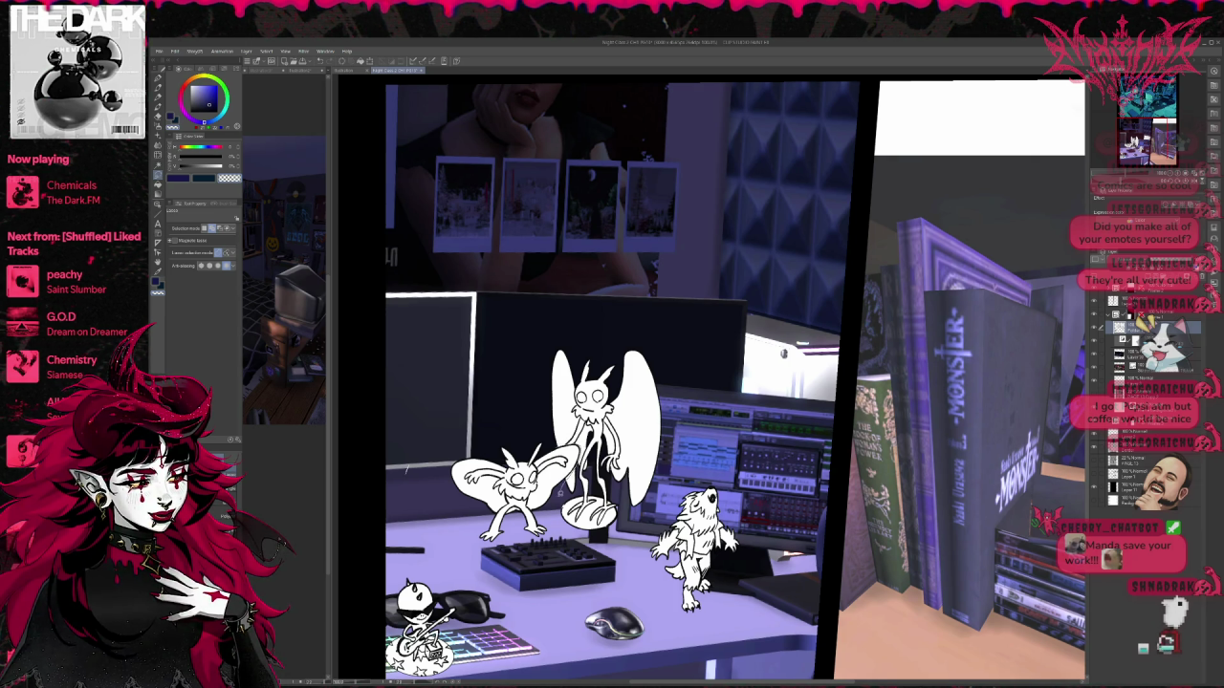
Step: Lasso-select the tall standing moth figure and toggle the reference photo on and off to compare
drag(682, 478, 524, 401)
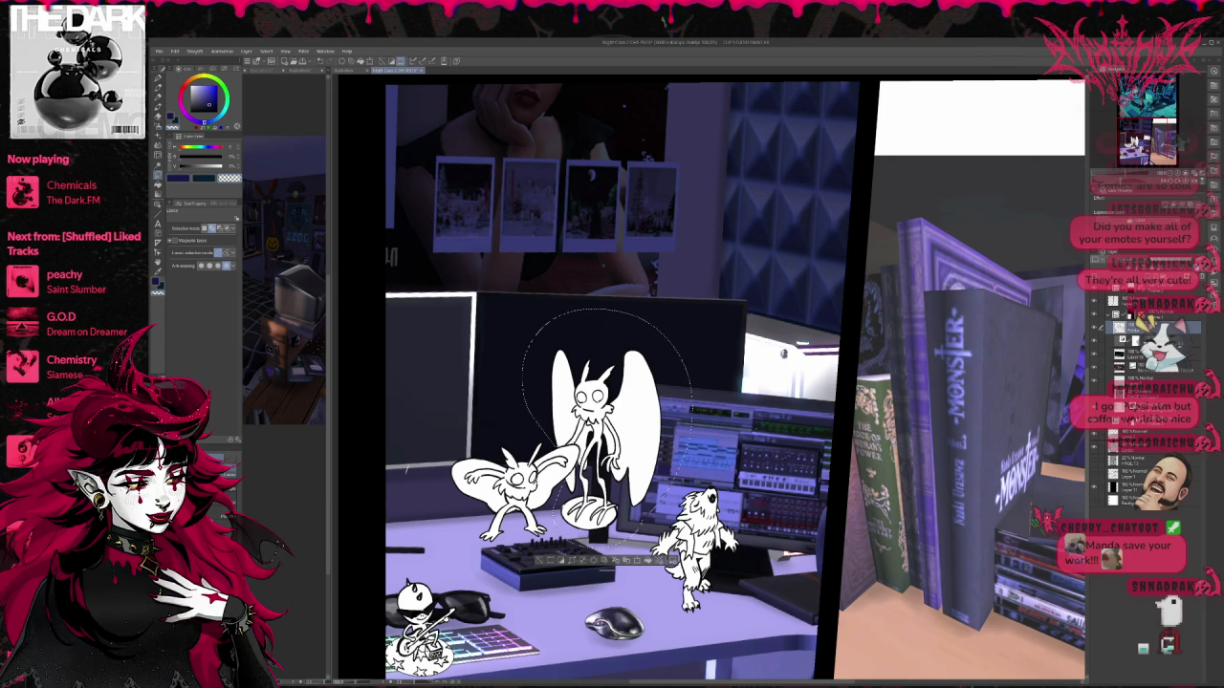
click(1095, 357)
click(1096, 366)
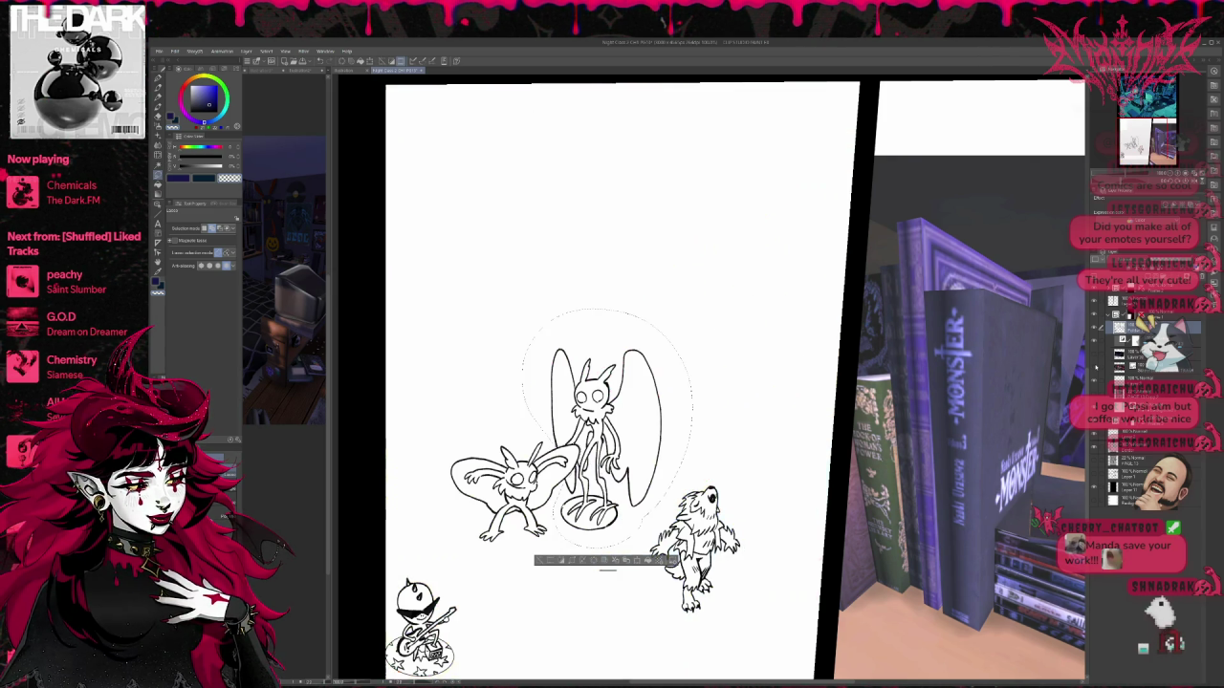
click(1096, 366)
click(1096, 366)
click(1097, 366)
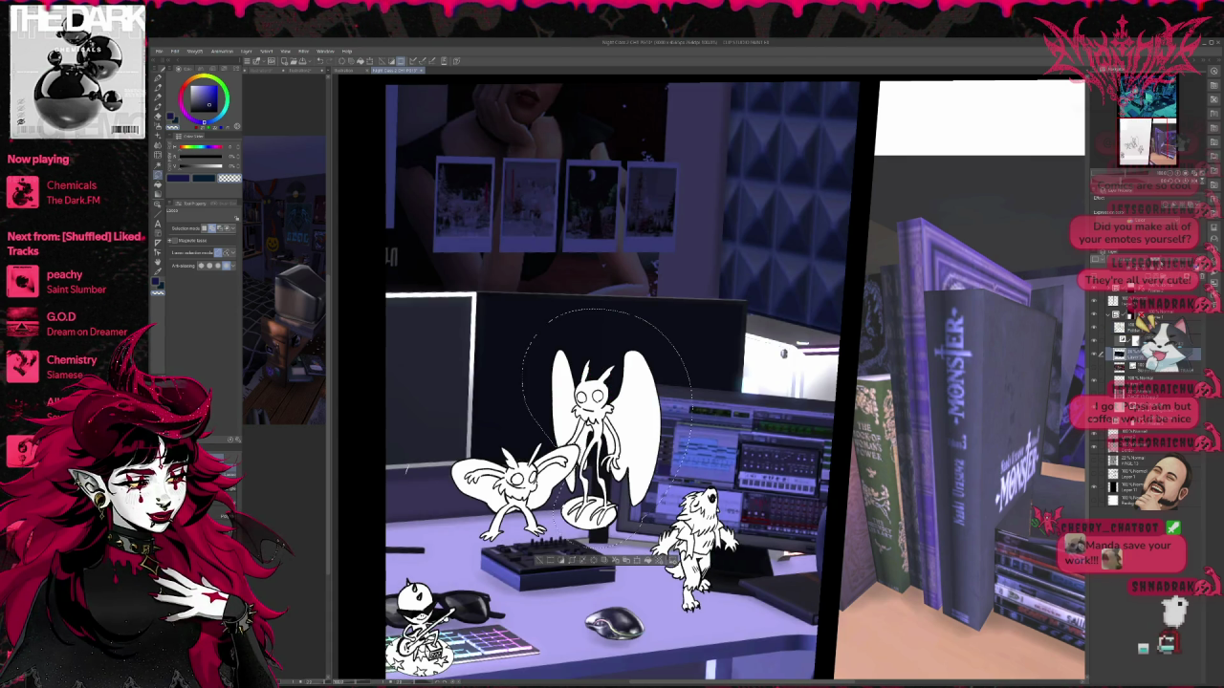
click(1096, 366)
click(1096, 366)
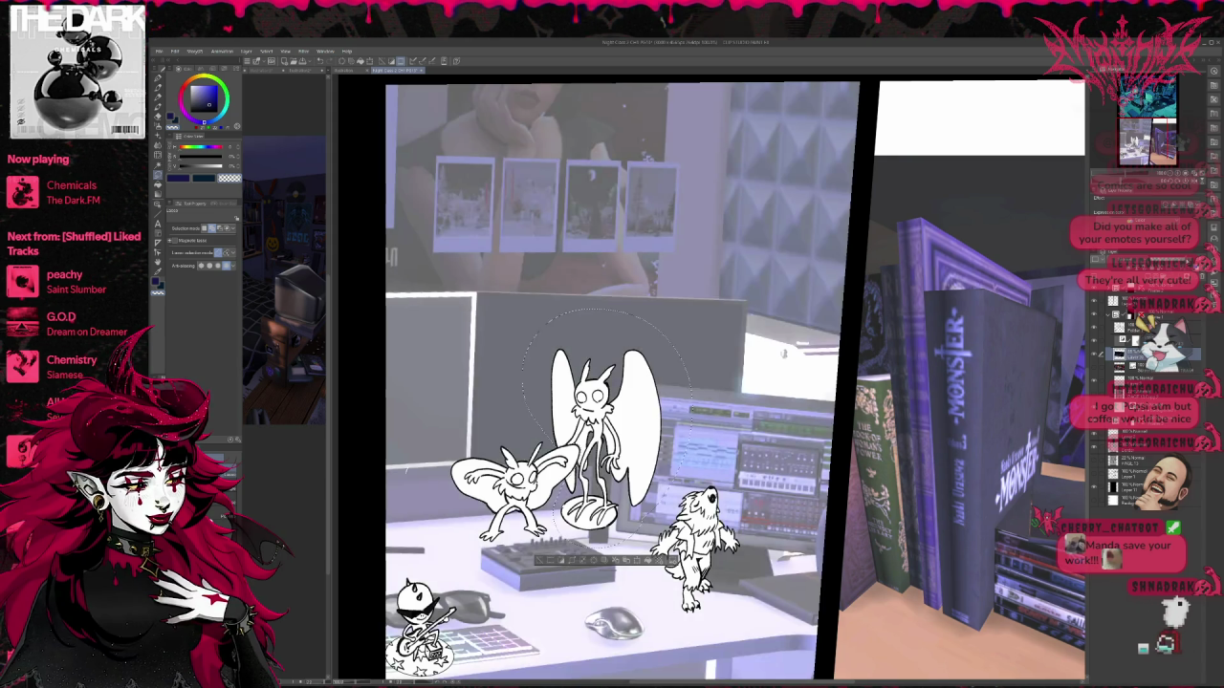
Step: Switch to another layer and zoom in on the moth
click(1128, 327)
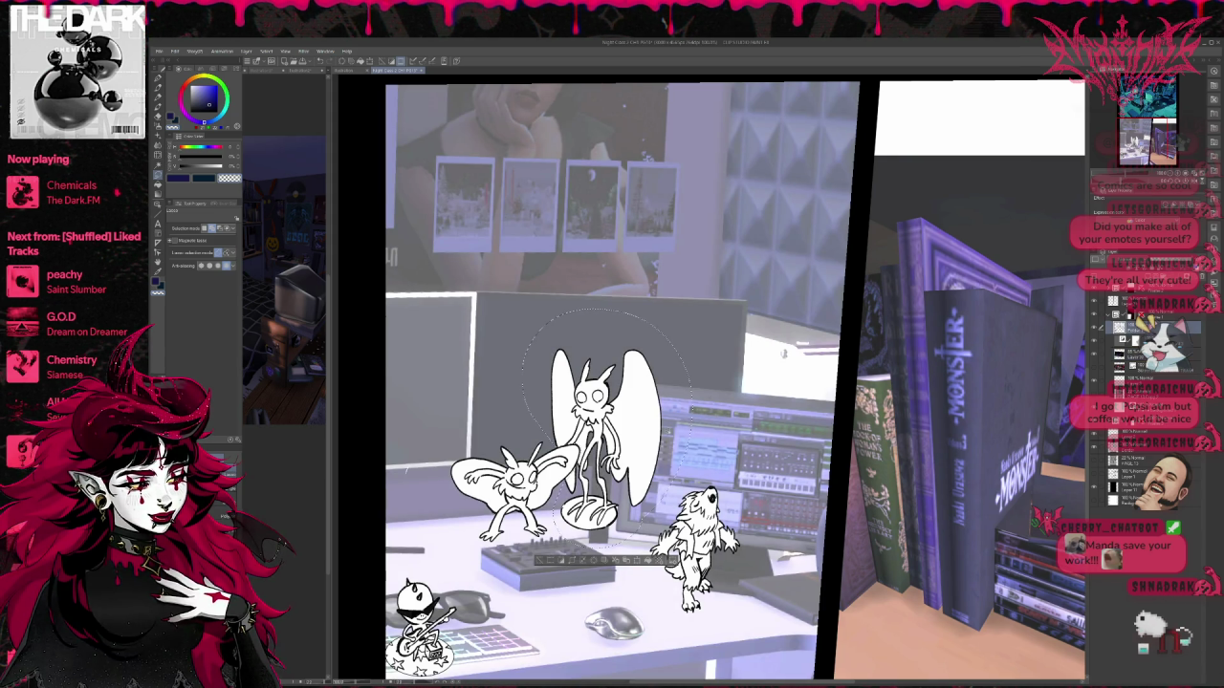
scroll(612, 445, up, 3)
scroll(612, 445, up, 2)
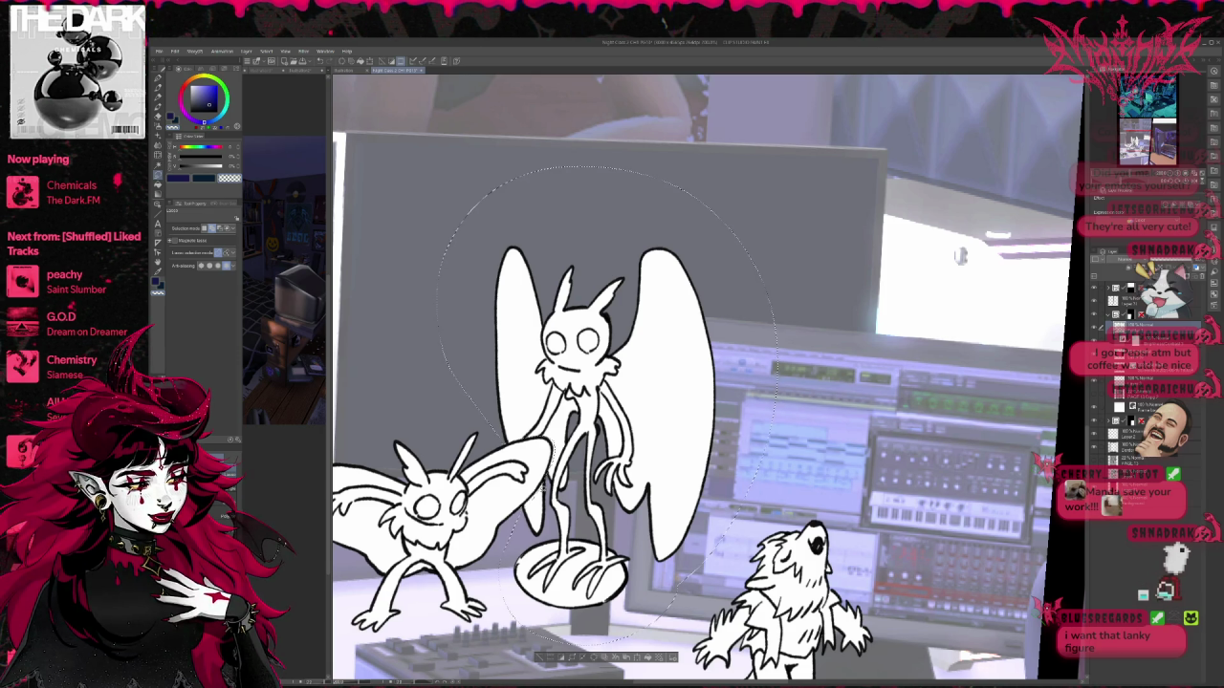
Step: Lift out the selected moth figure and rework the line art around its feet
scroll(707, 382, down, 2)
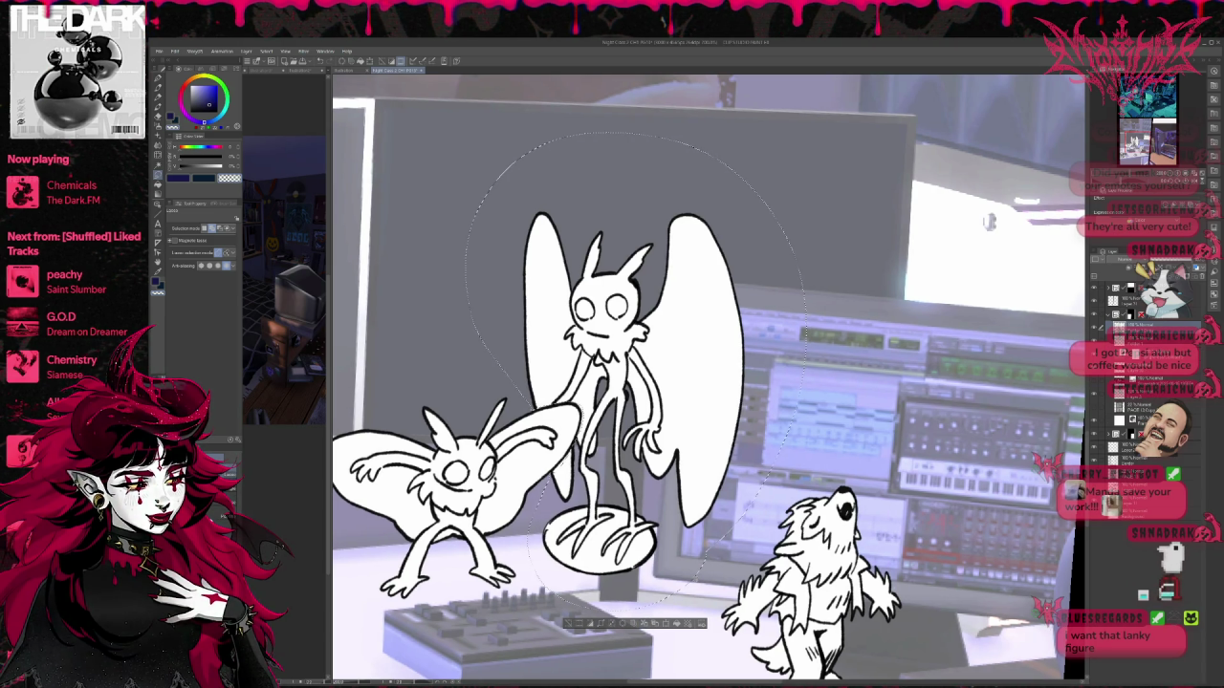
key(Delete)
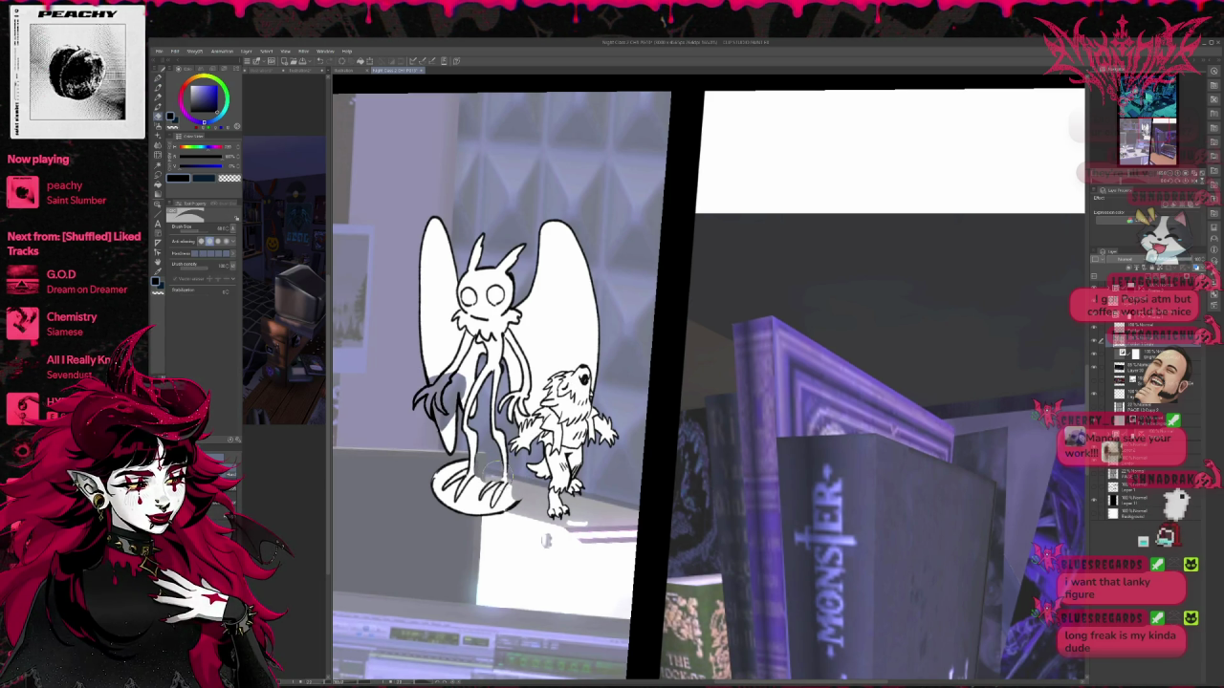
mouse_move(492, 476)
mouse_down()
mouse_move(473, 471)
mouse_move(488, 488)
mouse_up()
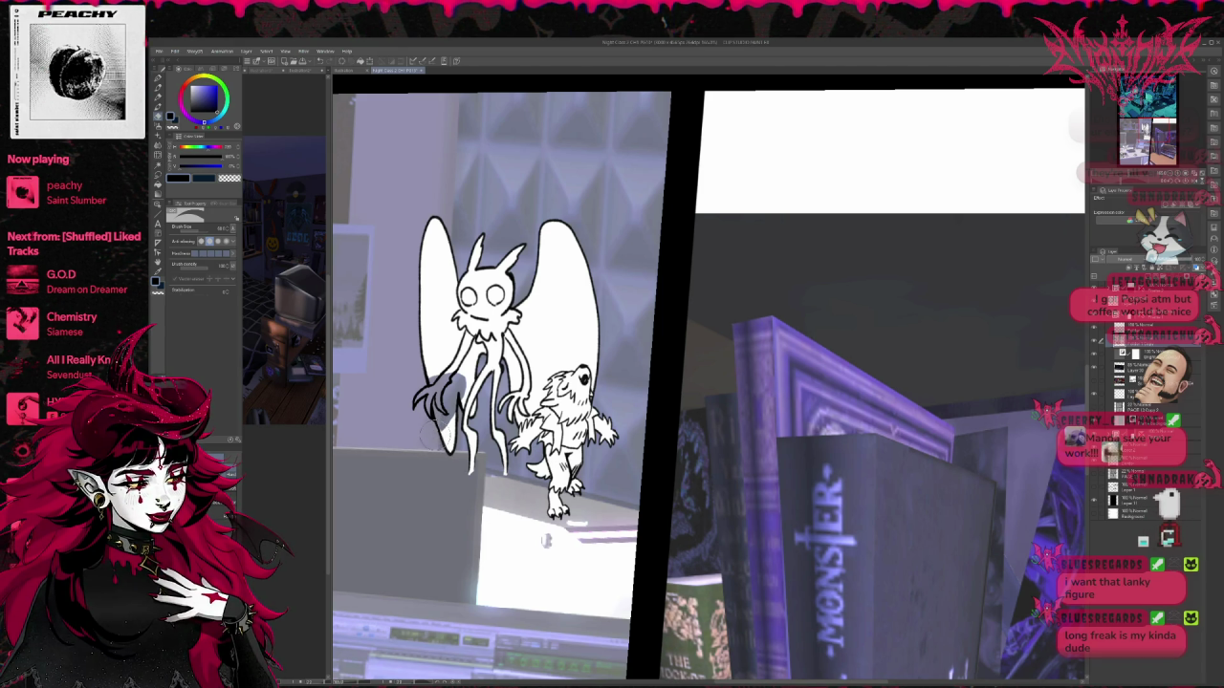
Step: Ink claws on the moth's left foot, mirror the view to check, and restore the clawed foot
key(p)
mouse_move(490, 481)
mouse_down()
mouse_move(474, 491)
mouse_move(482, 499)
mouse_move(440, 485)
mouse_move(470, 476)
mouse_up()
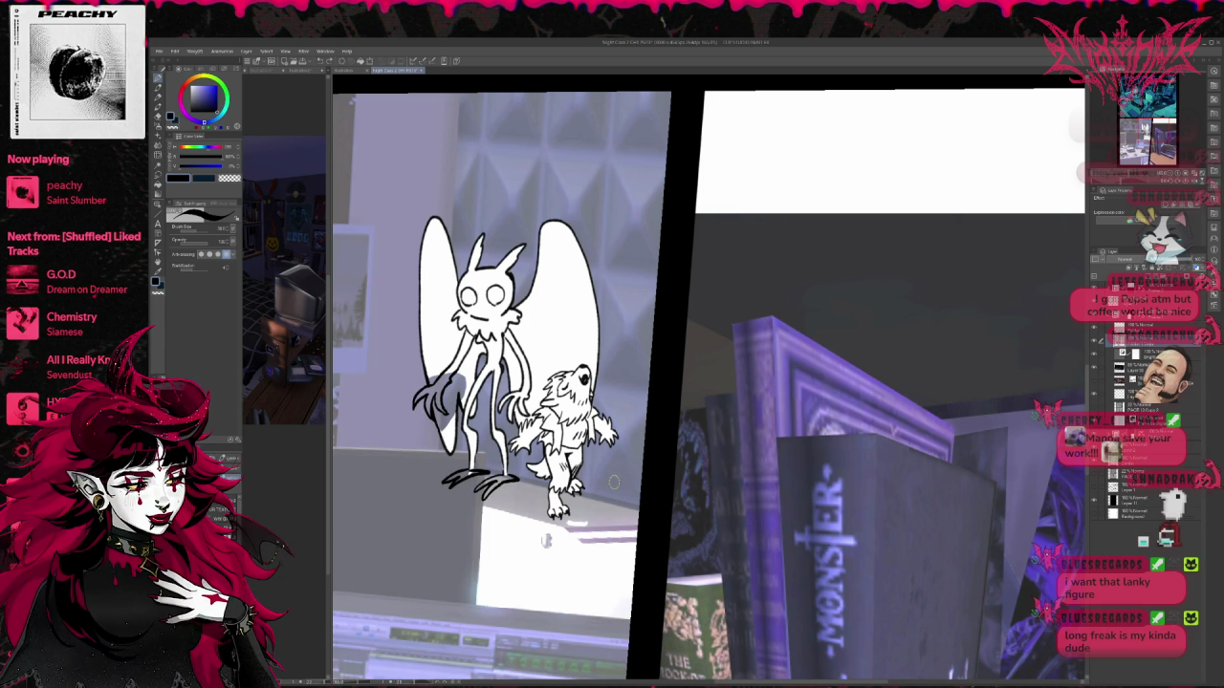
scroll(535, 382, up, 1)
key(ctrl+z)
key(ctrl+z)
key(ctrl+z)
key(ctrl+z)
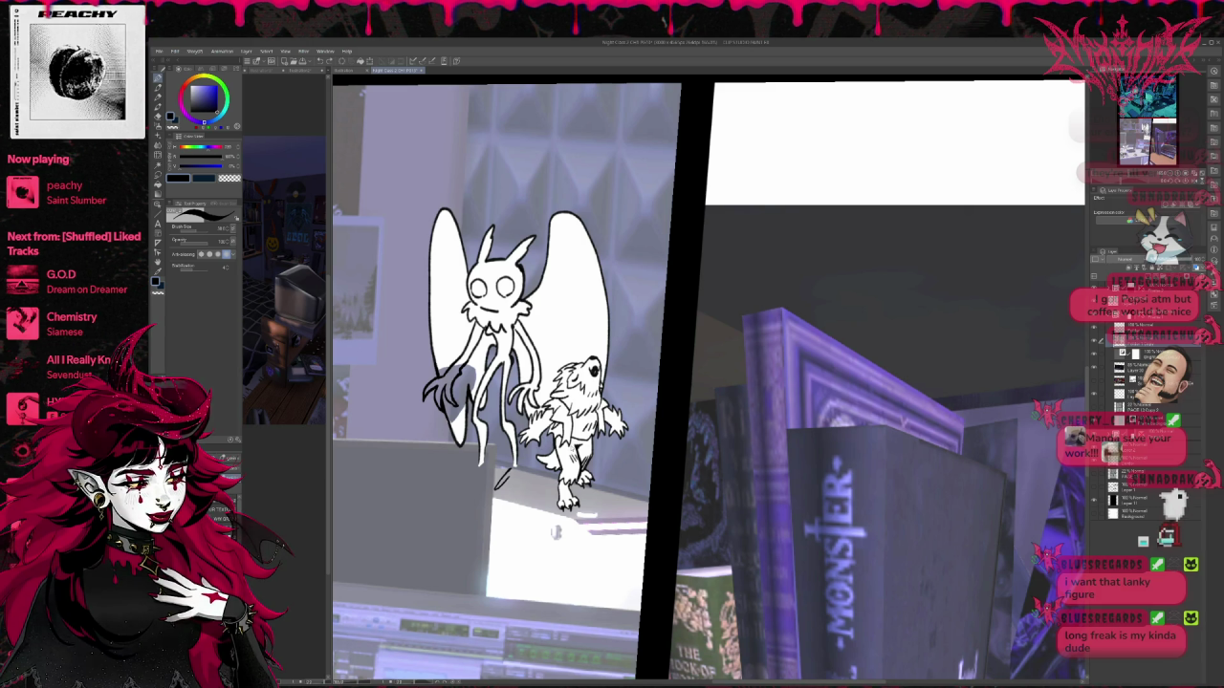
key(h)
mouse_move(907, 473)
mouse_down()
mouse_move(659, 439)
mouse_move(600, 449)
mouse_up()
key(ctrl+z)
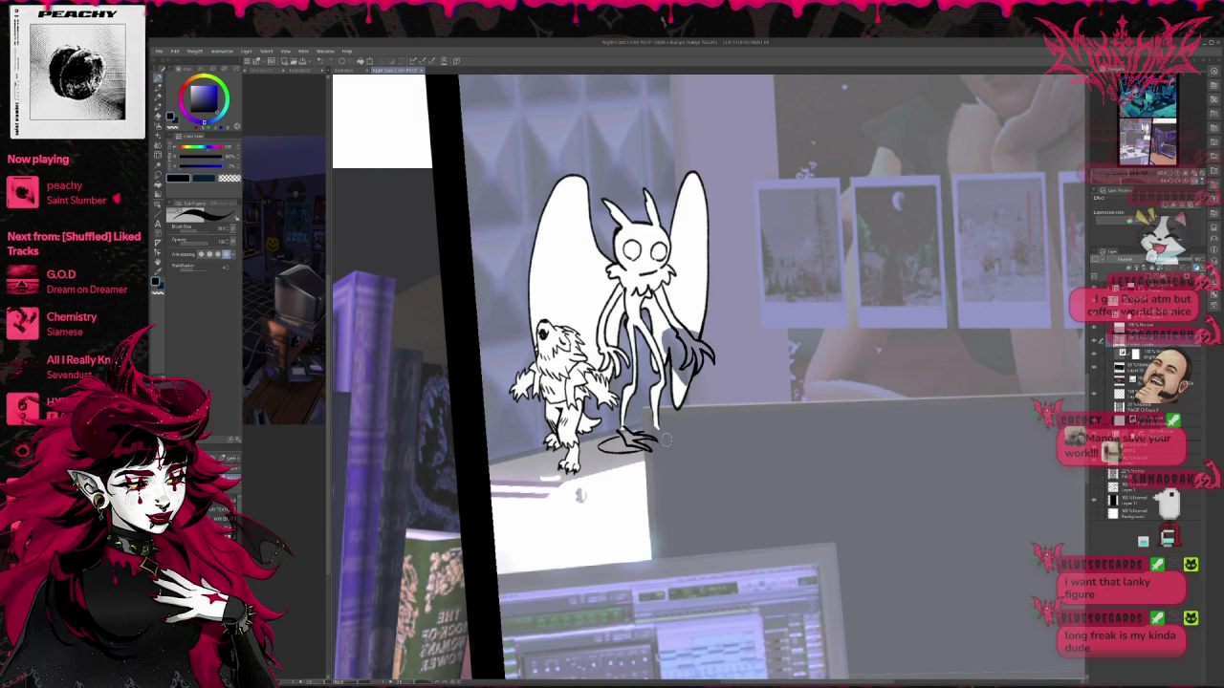
Step: Switch between eraser and pen, make white the drawing colour, and move to the layer below
drag(683, 421, 700, 421)
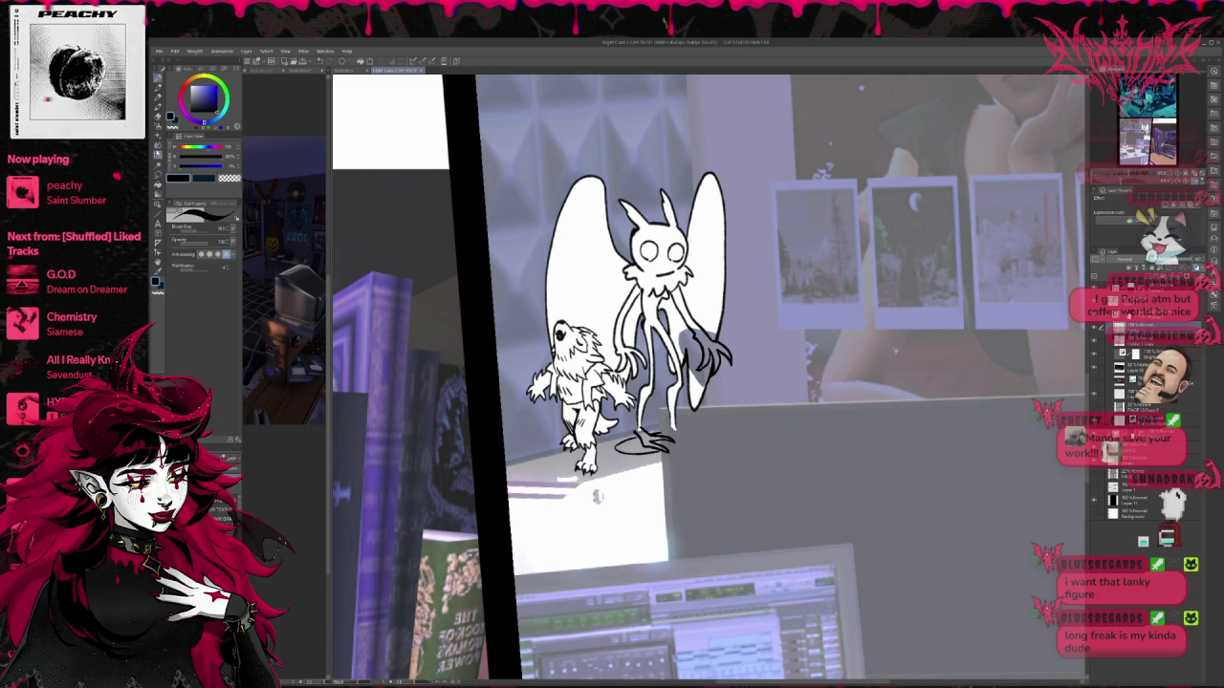
key(e)
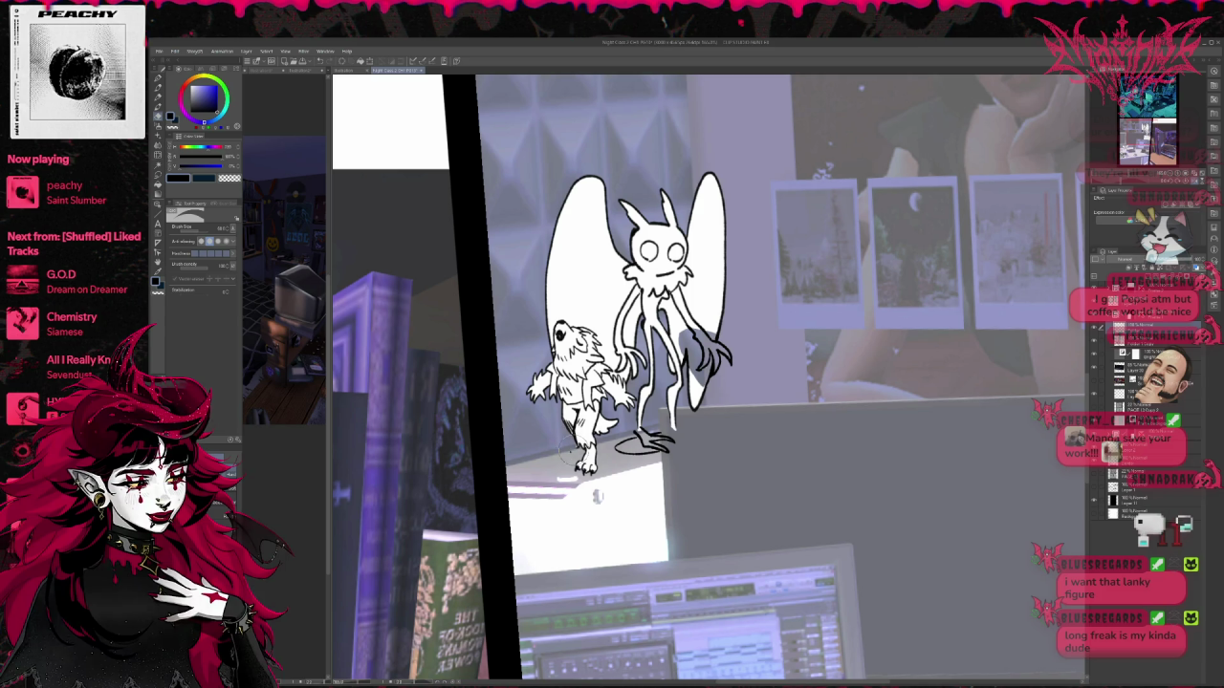
key(p)
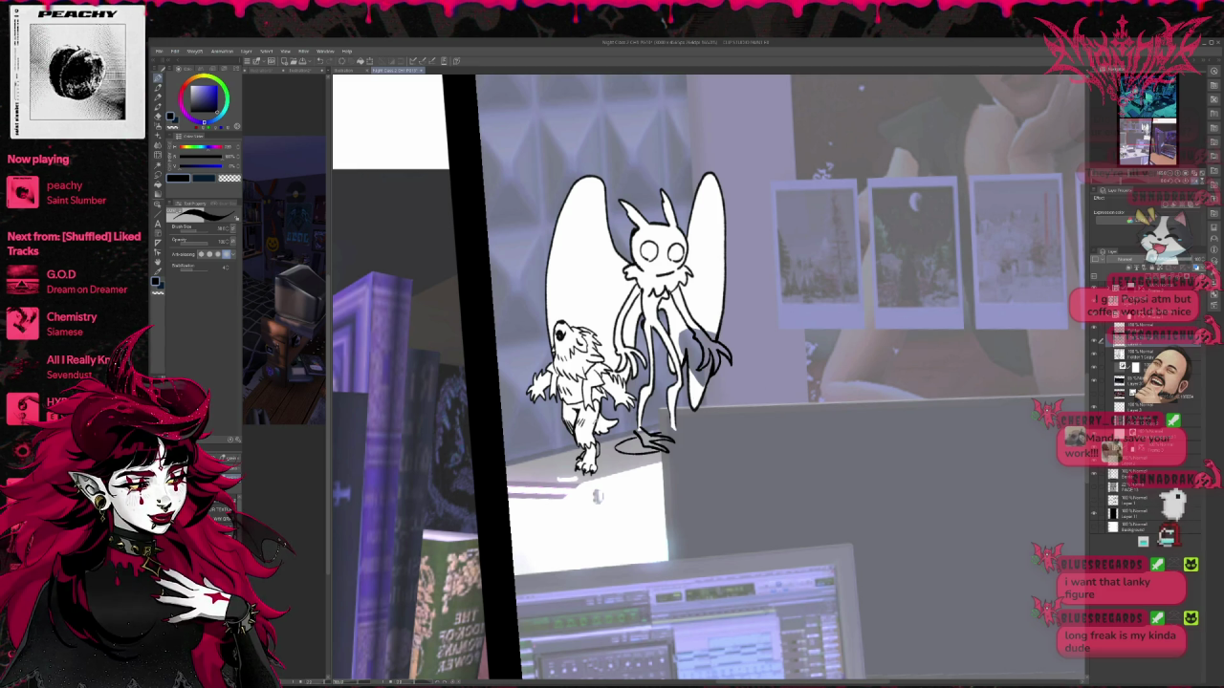
key(x)
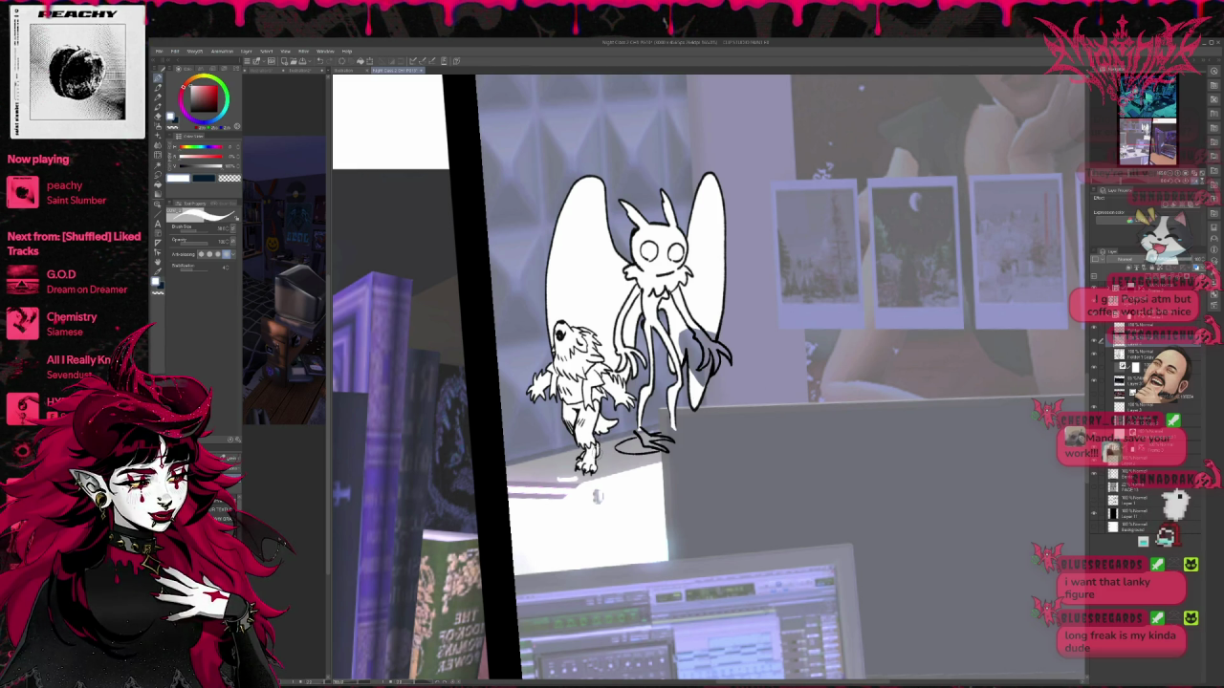
drag(765, 383, 735, 385)
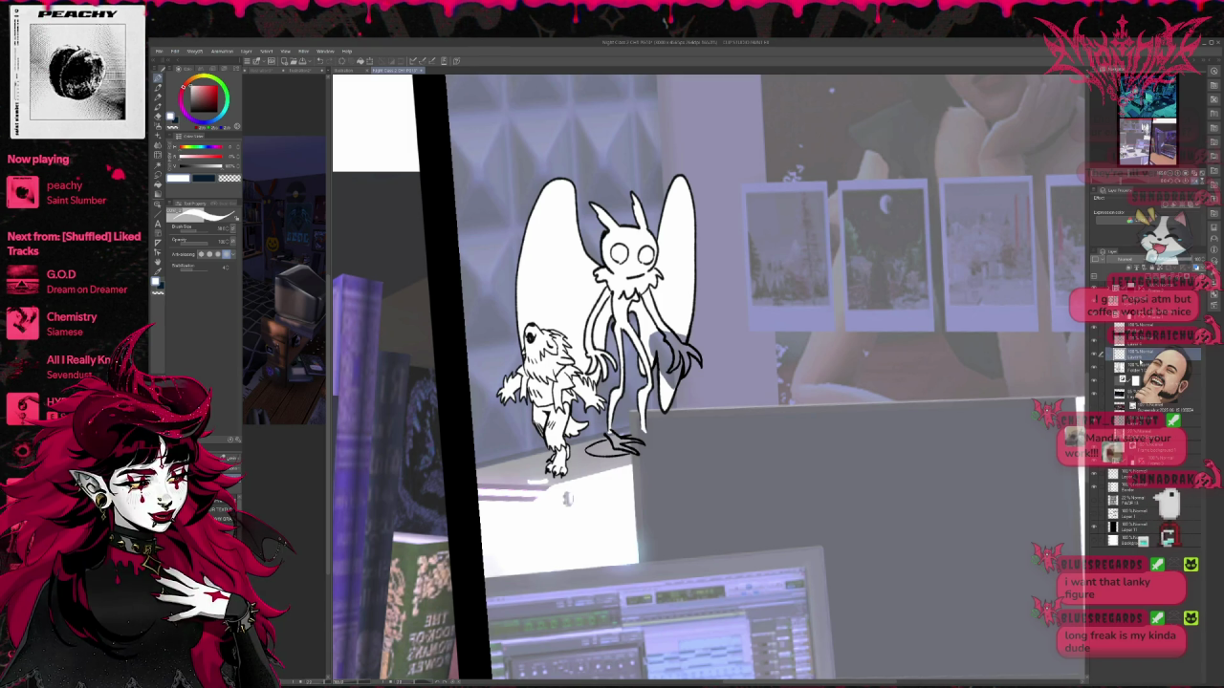
click(1147, 367)
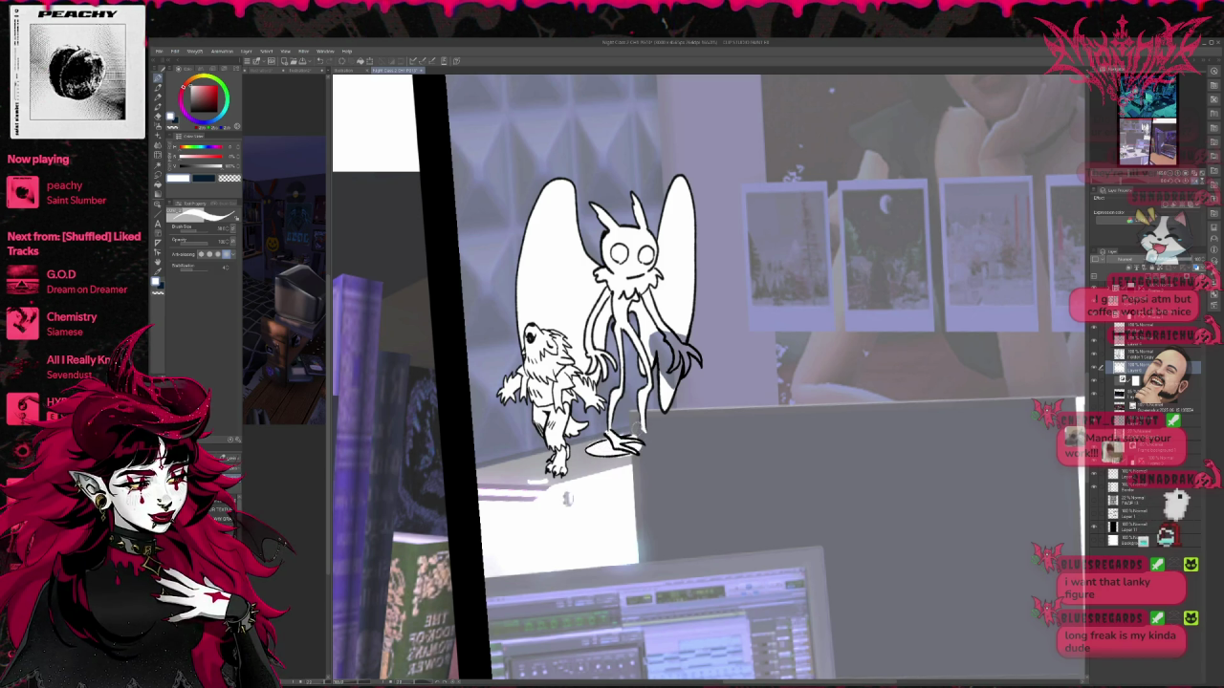
key(e)
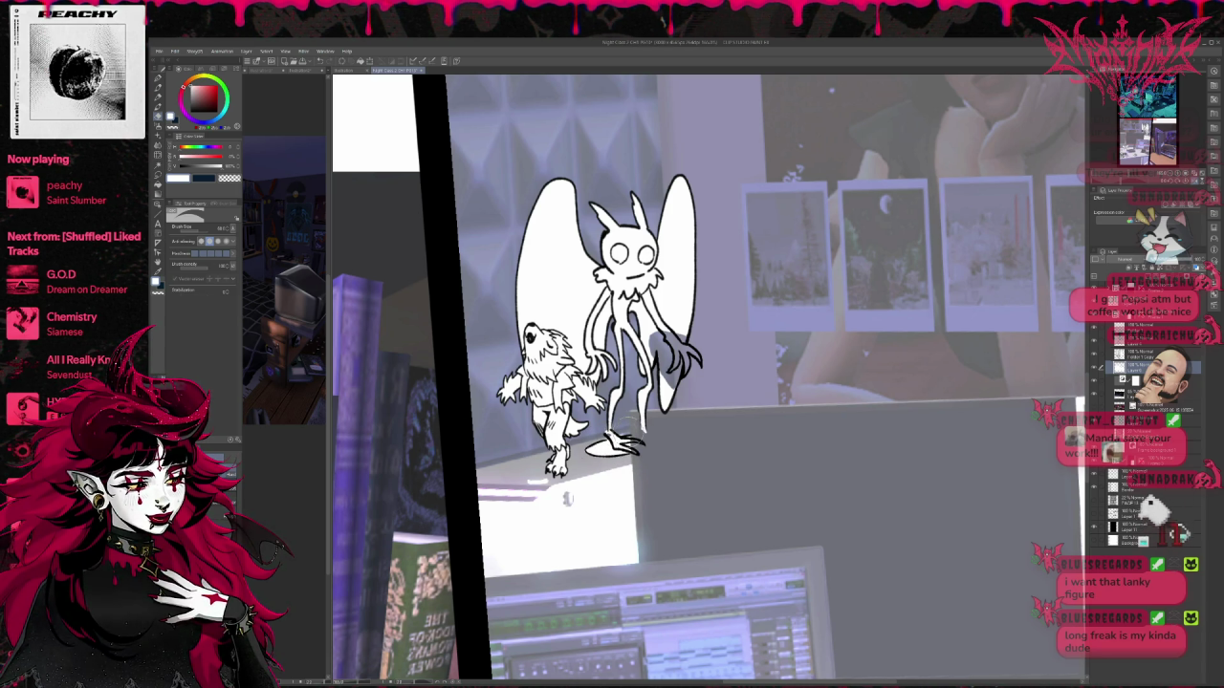
key(p)
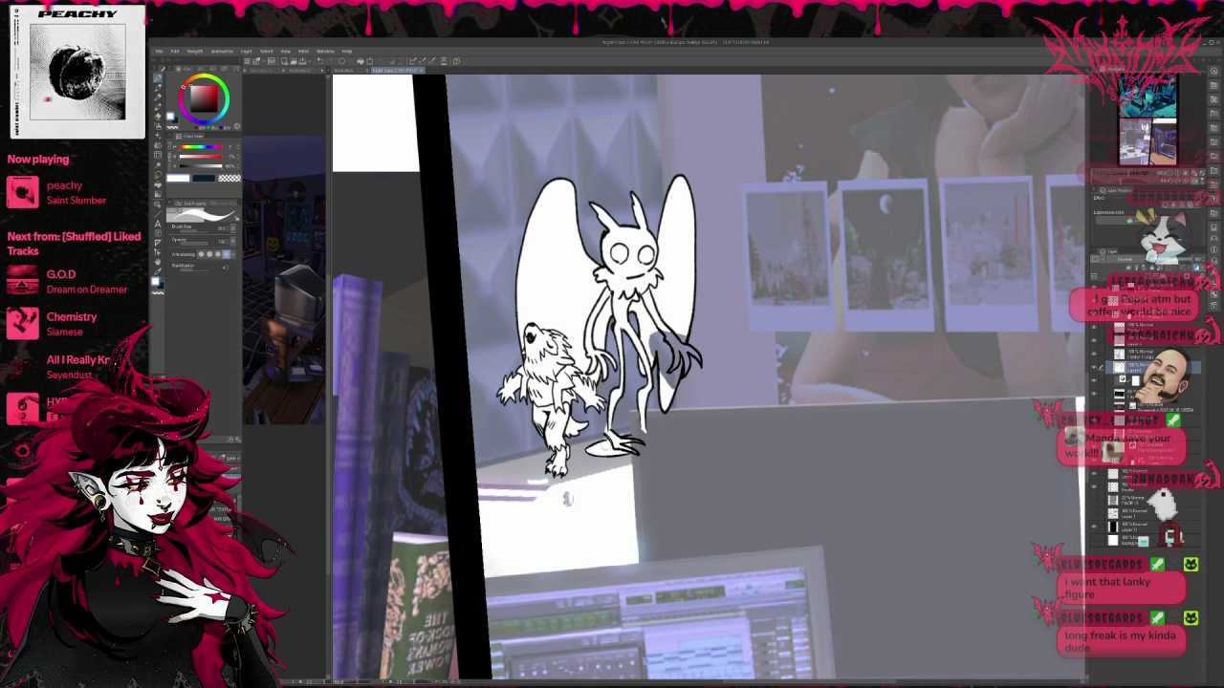
Step: Paint white fill into the moth's lower wing, then move one layer up
click(1137, 352)
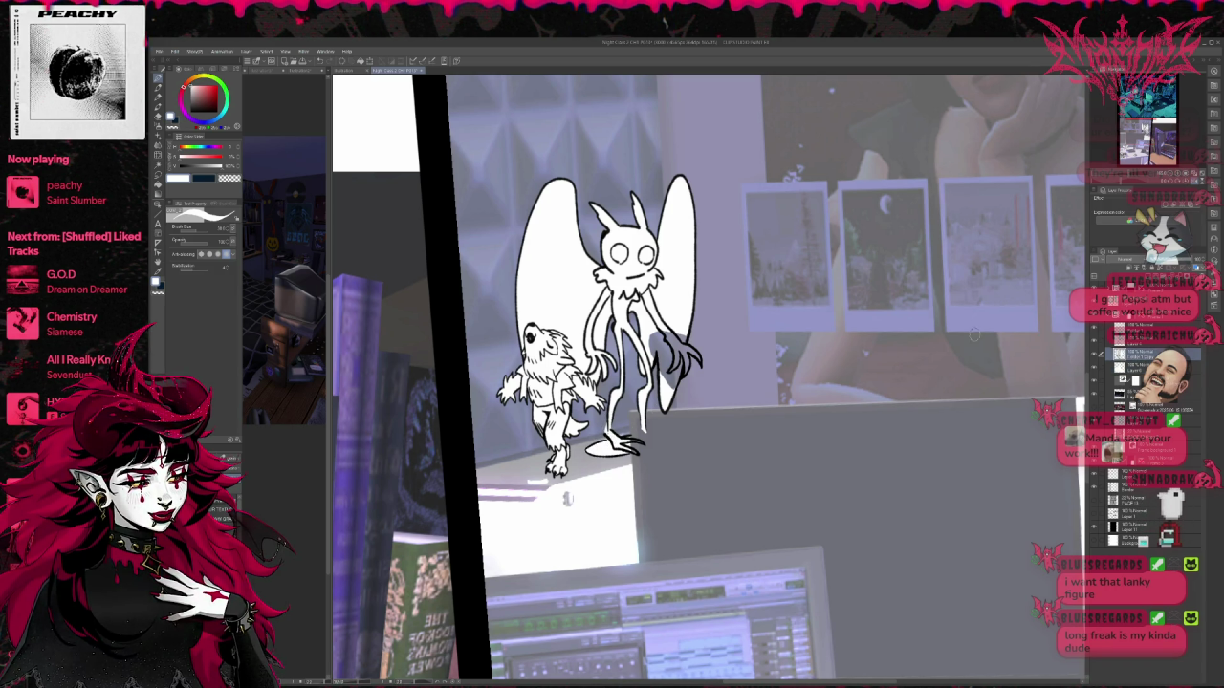
key(p)
key(p)
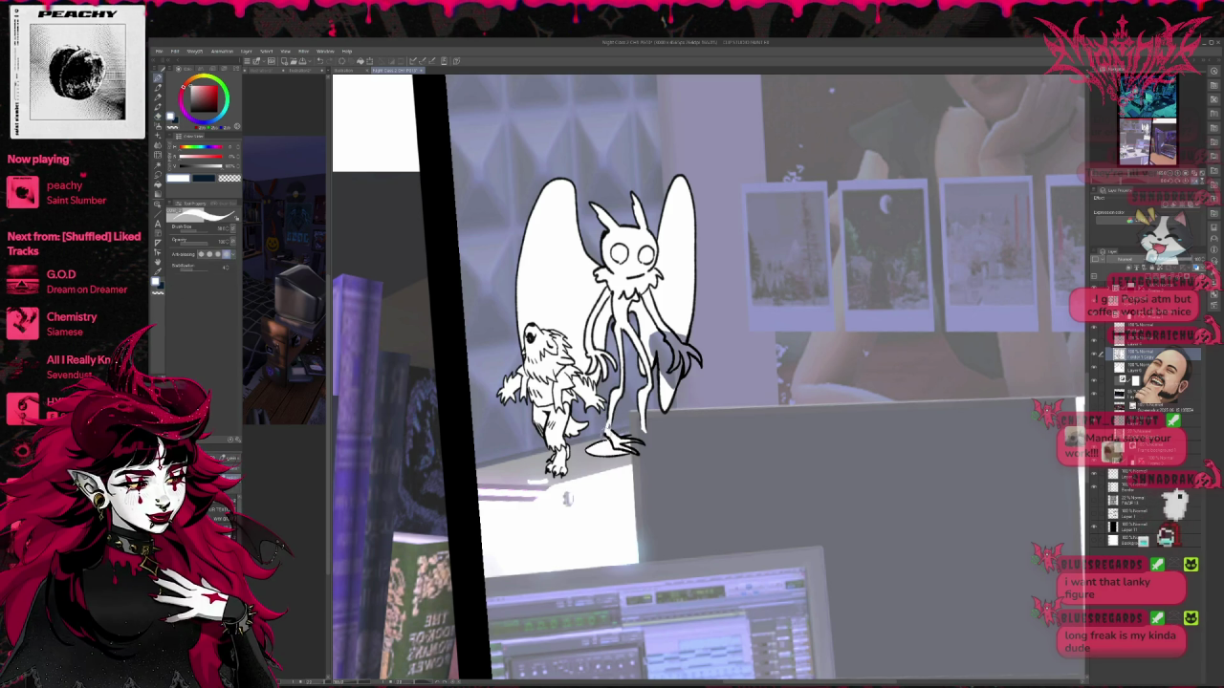
click(1142, 367)
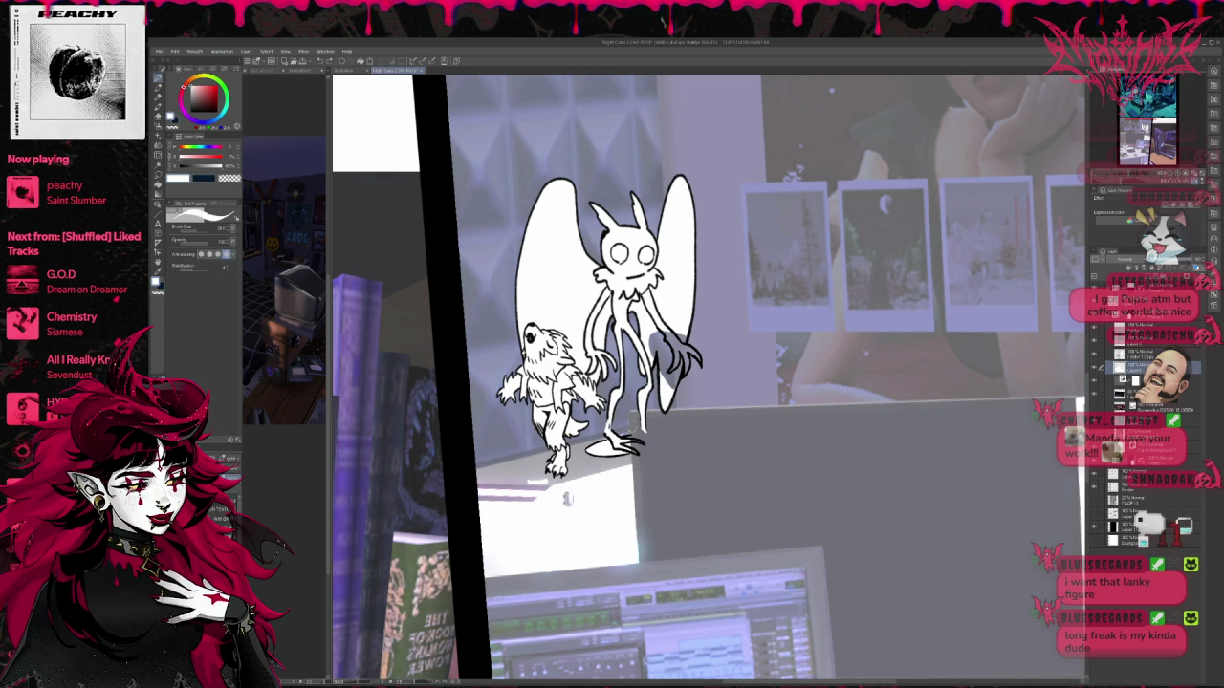
key(x)
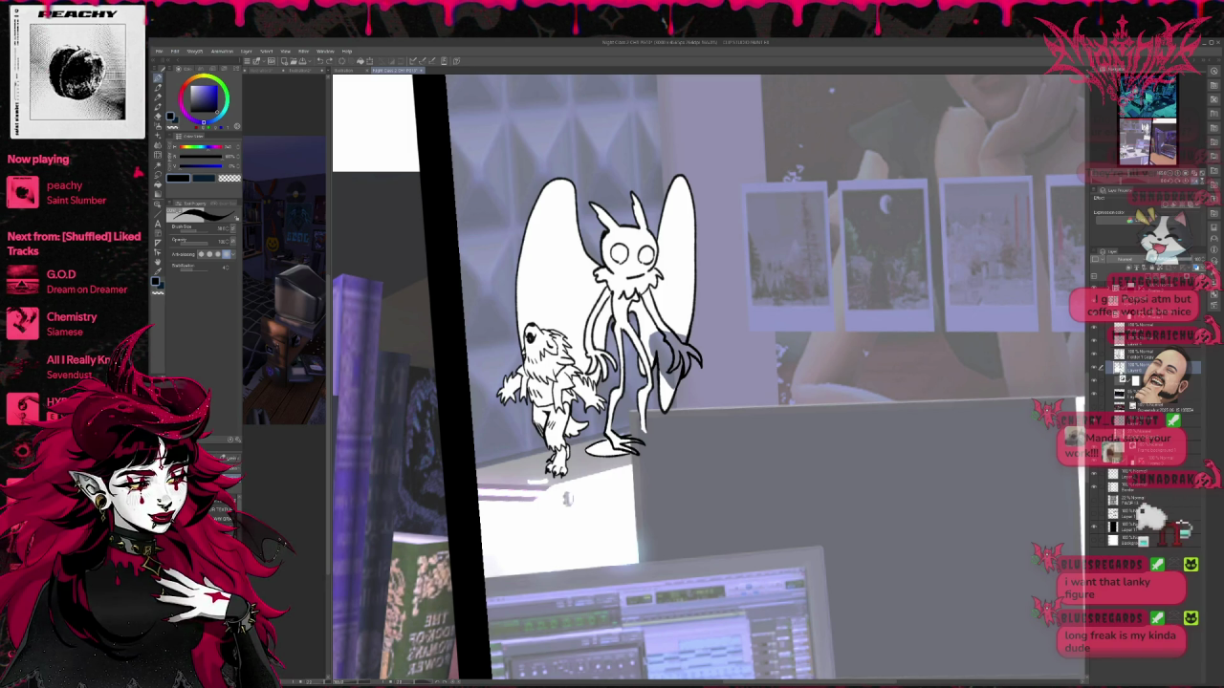
drag(650, 325, 679, 388)
mouse_move(669, 344)
mouse_down()
mouse_move(675, 397)
mouse_move(686, 364)
mouse_move(691, 375)
mouse_up()
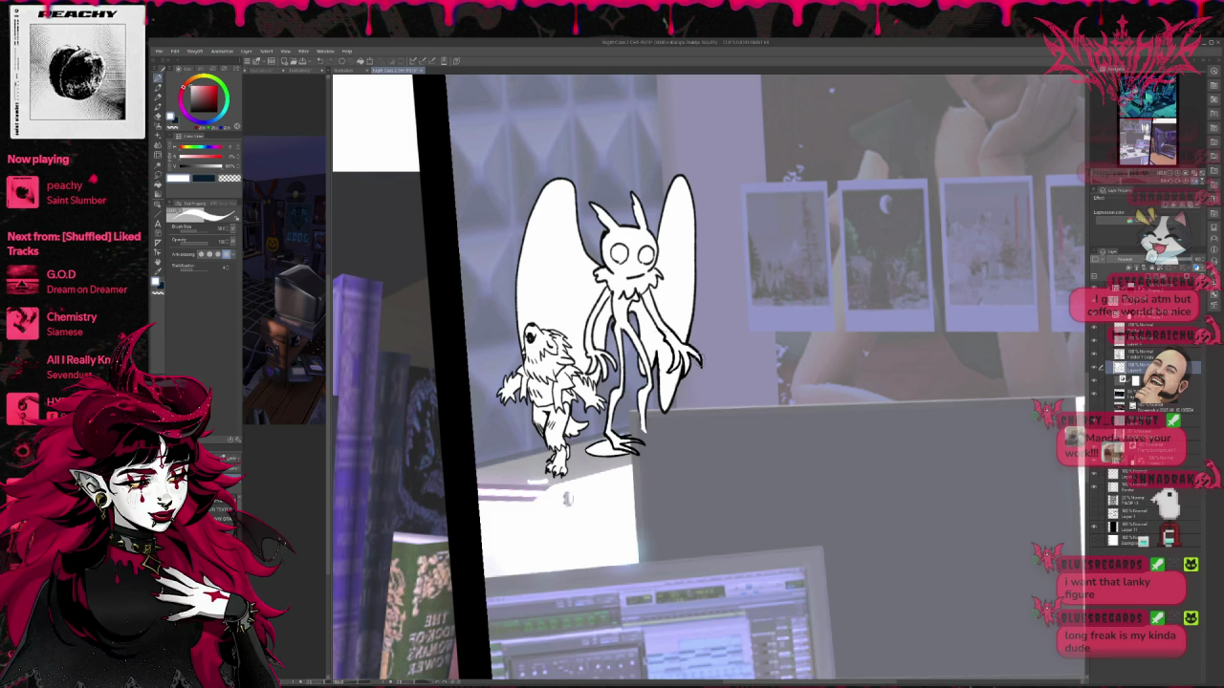
click(1147, 349)
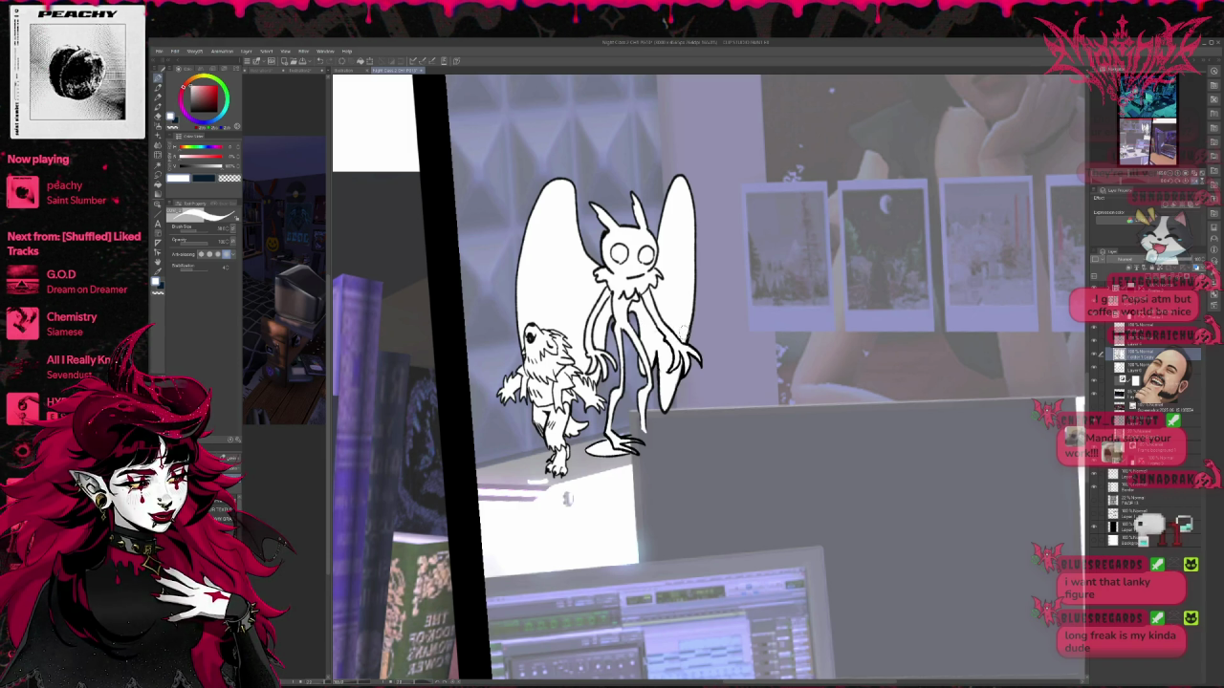
scroll(651, 330, down, 1)
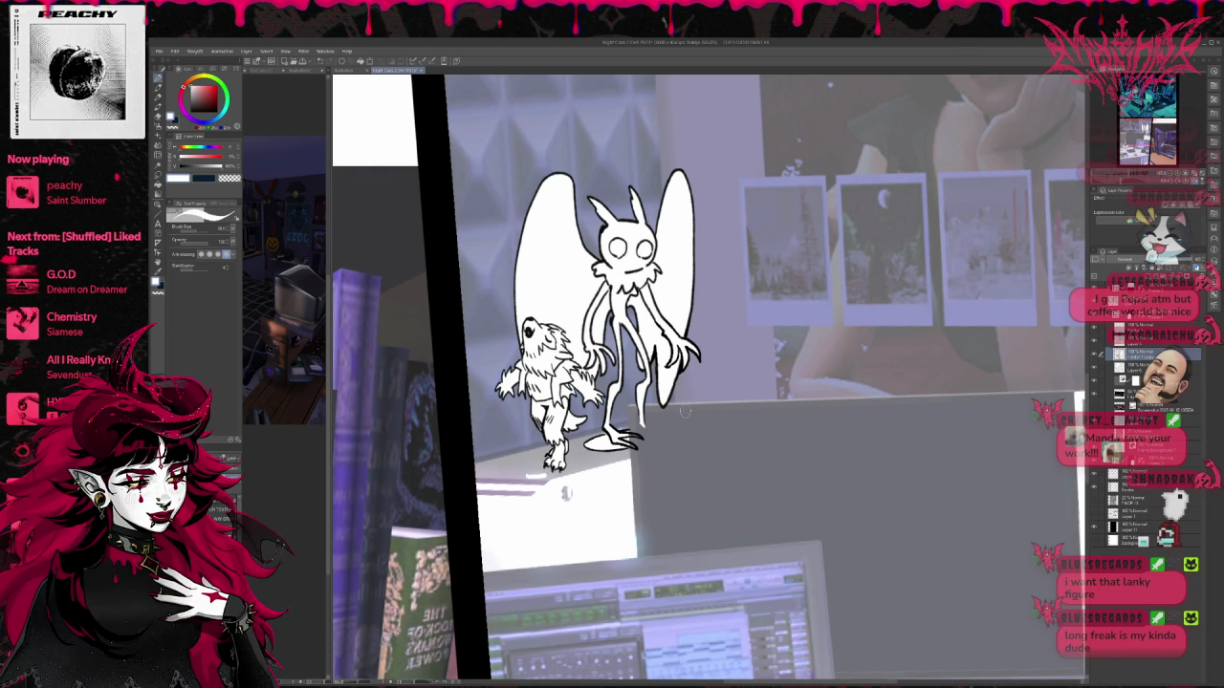
key(e)
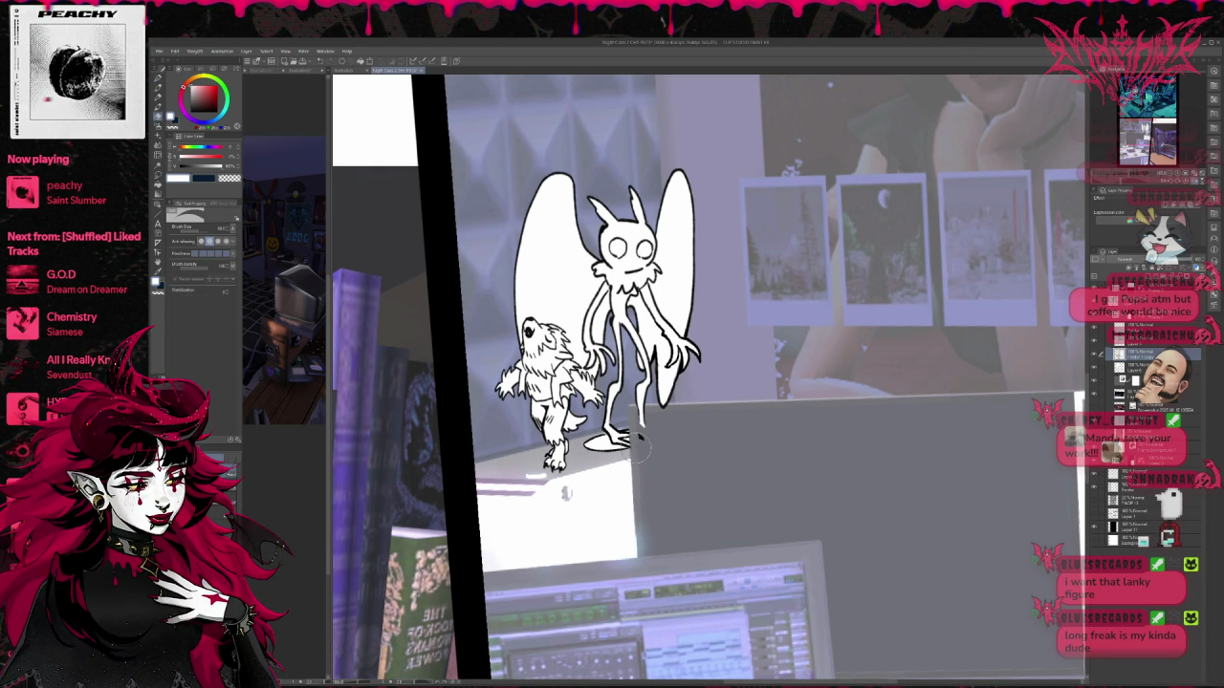
key(p)
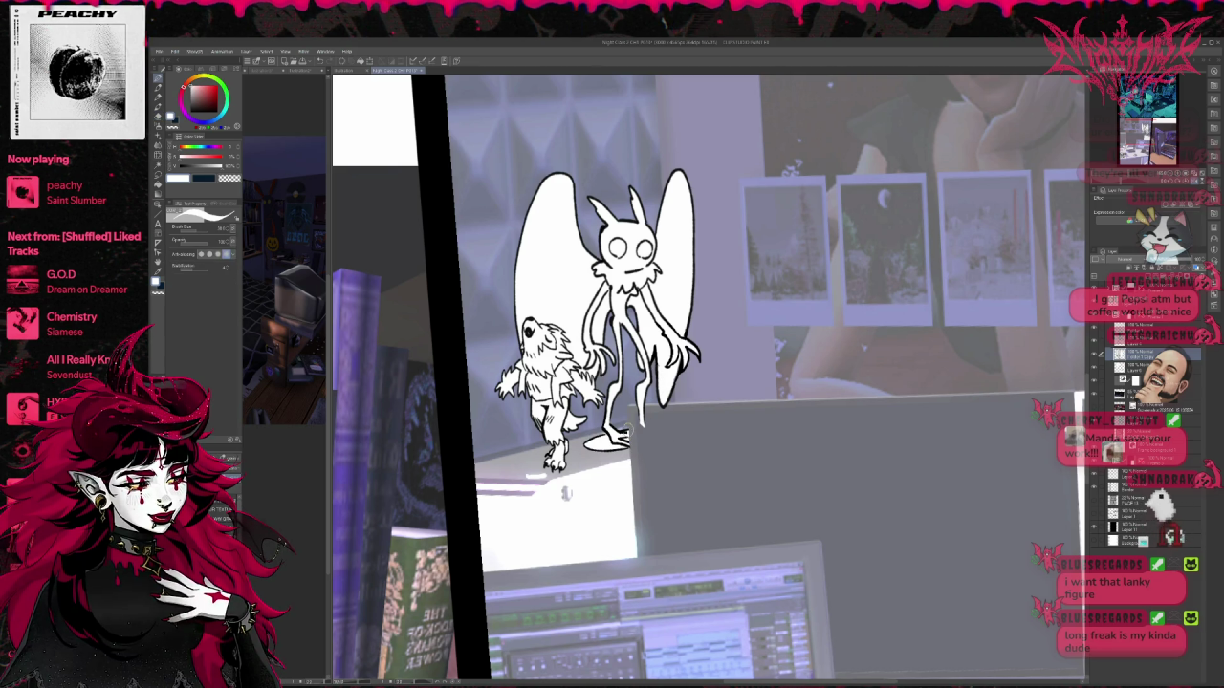
key(e)
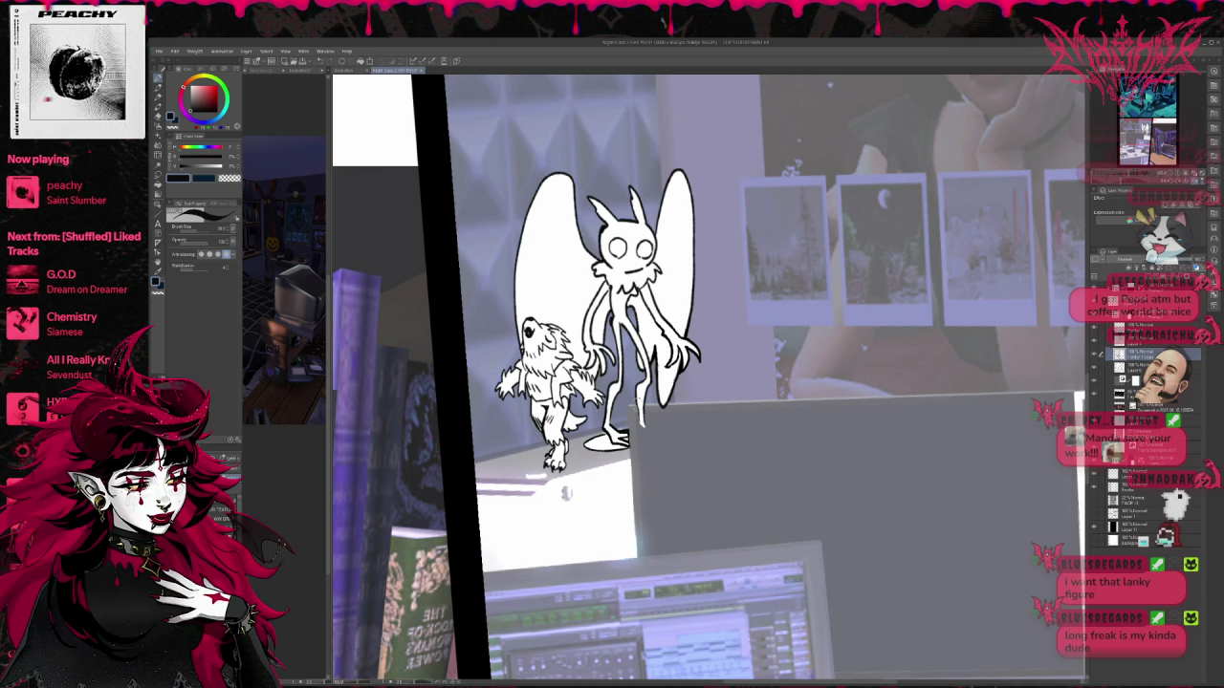
key(e)
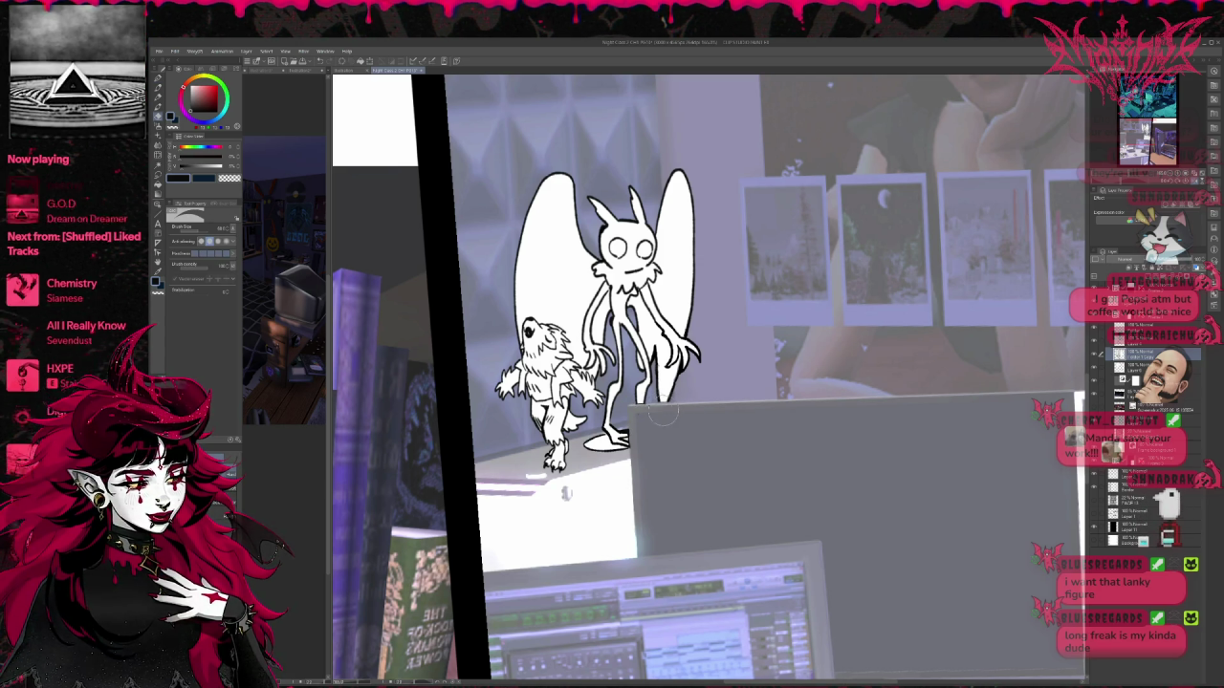
key(p)
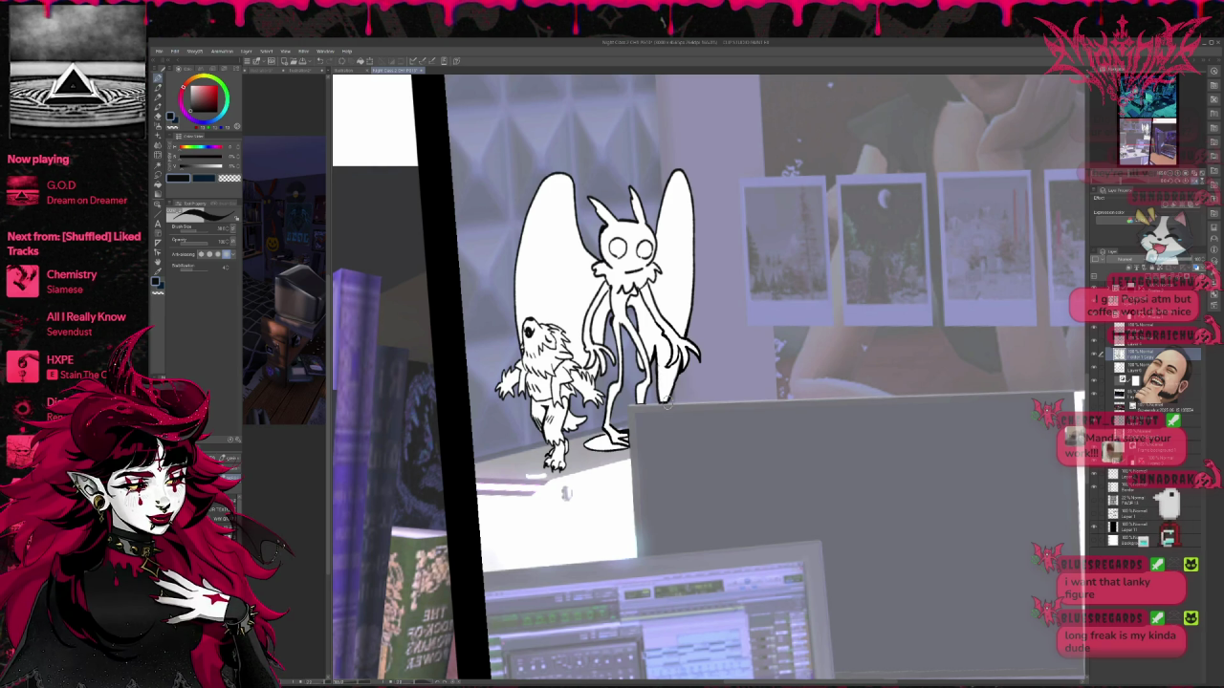
drag(666, 404, 666, 421)
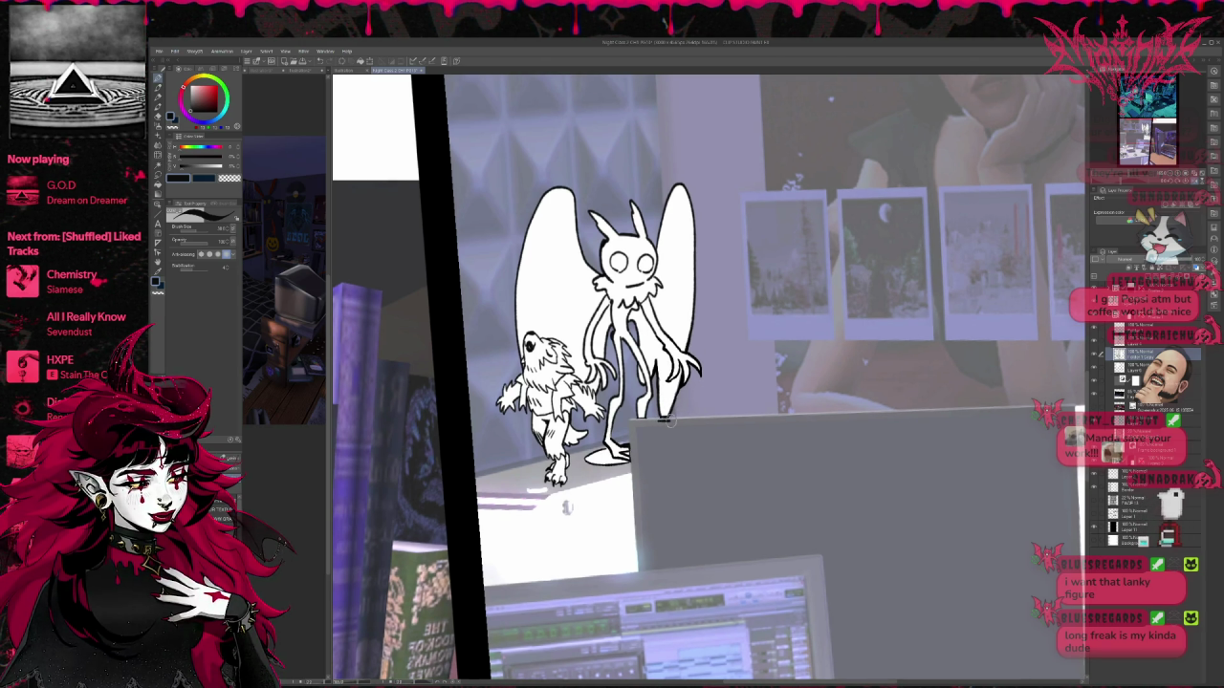
key(w)
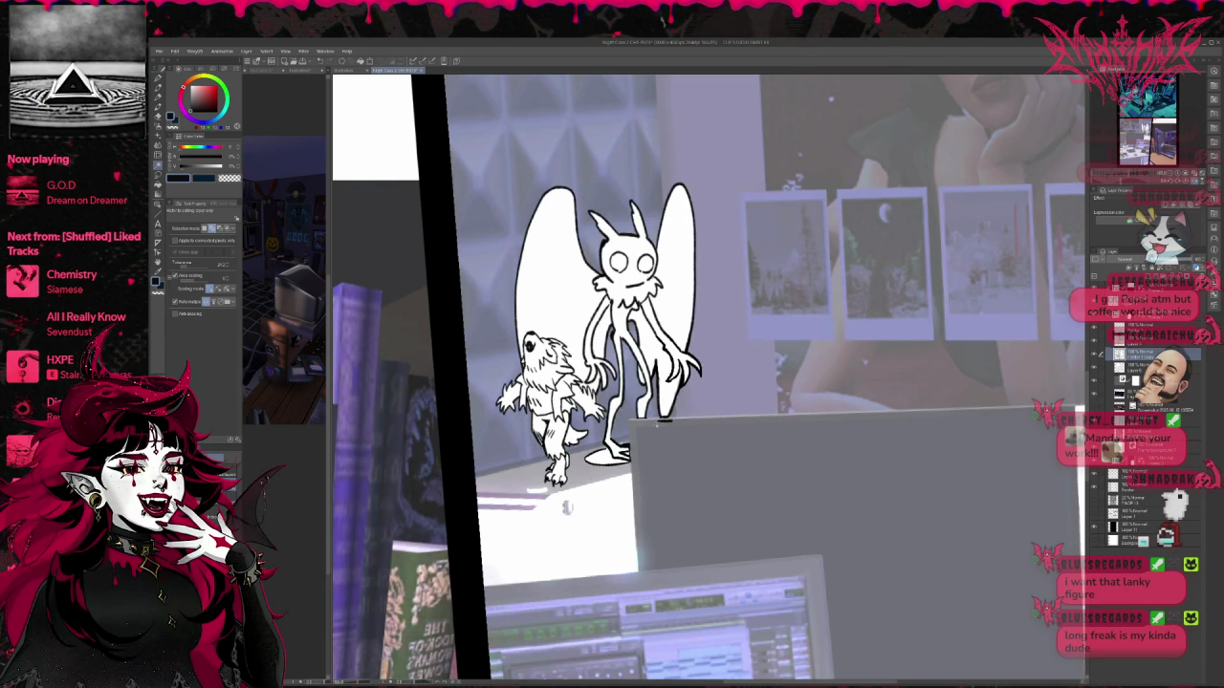
key(p)
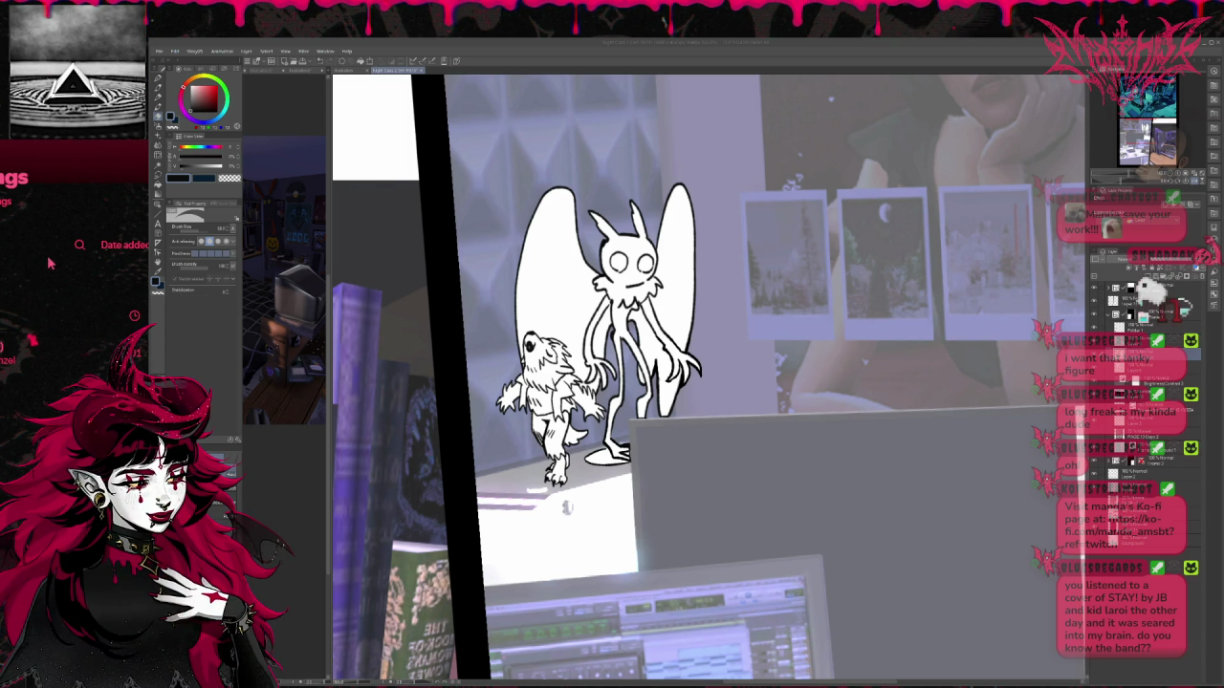
text(l)
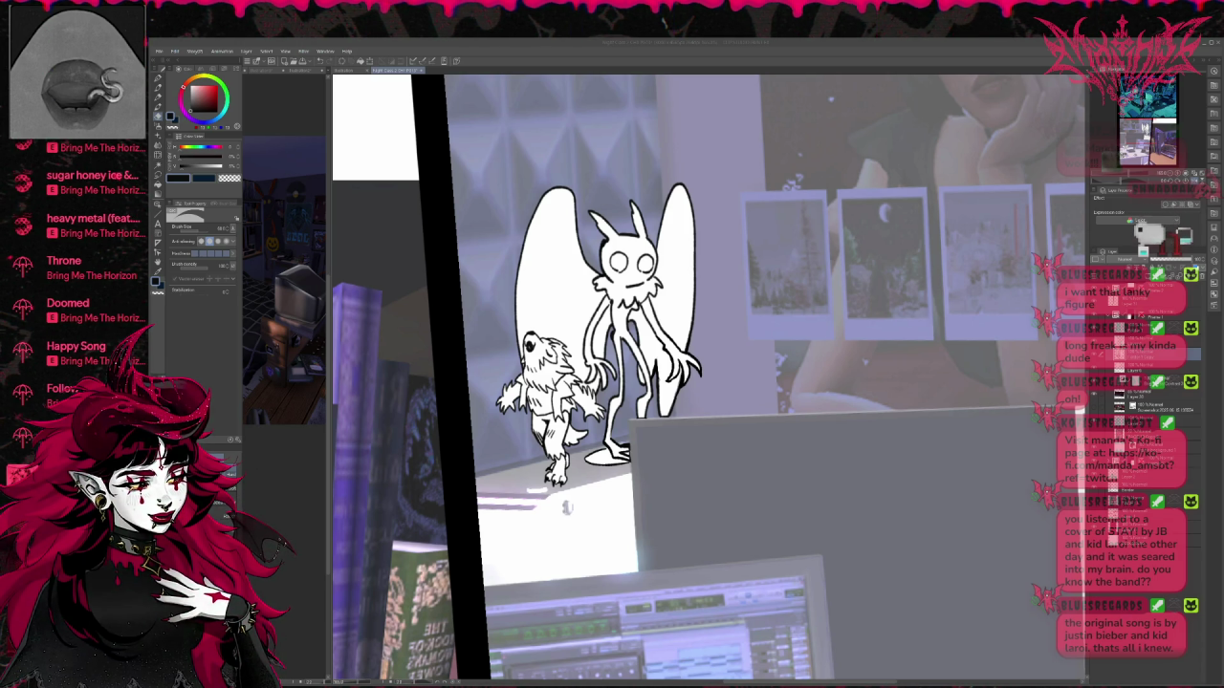
scroll(86, 211, down, 3)
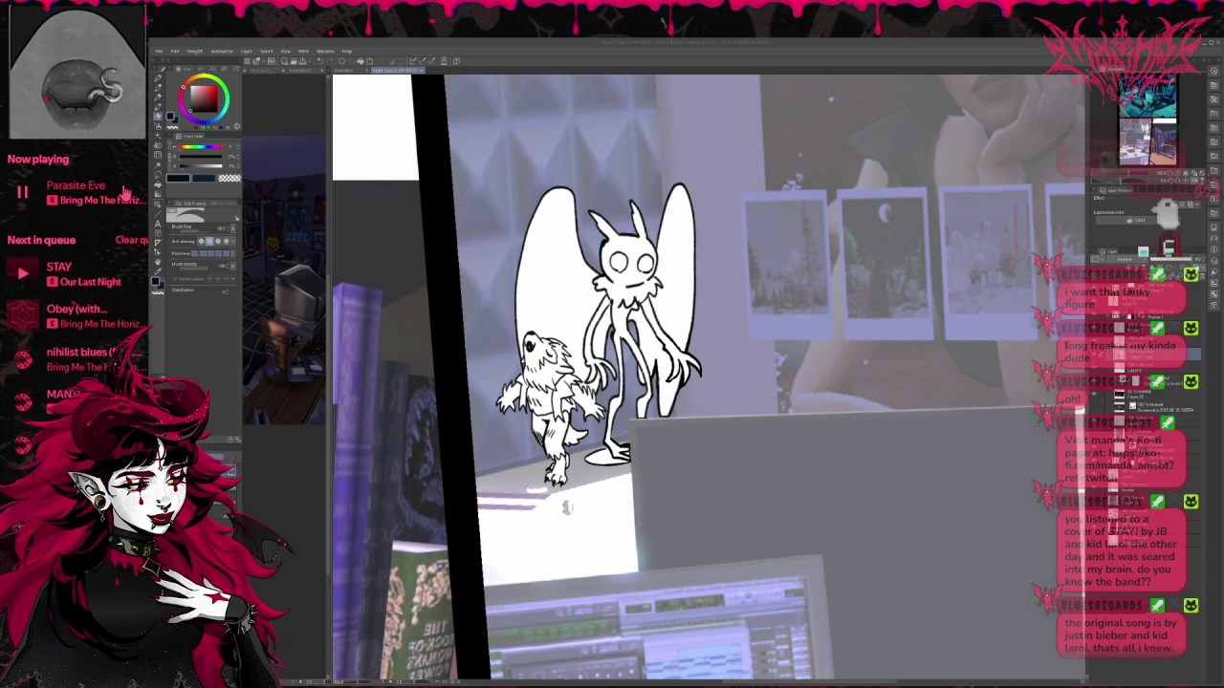
right_click(20, 282)
click(15, 287)
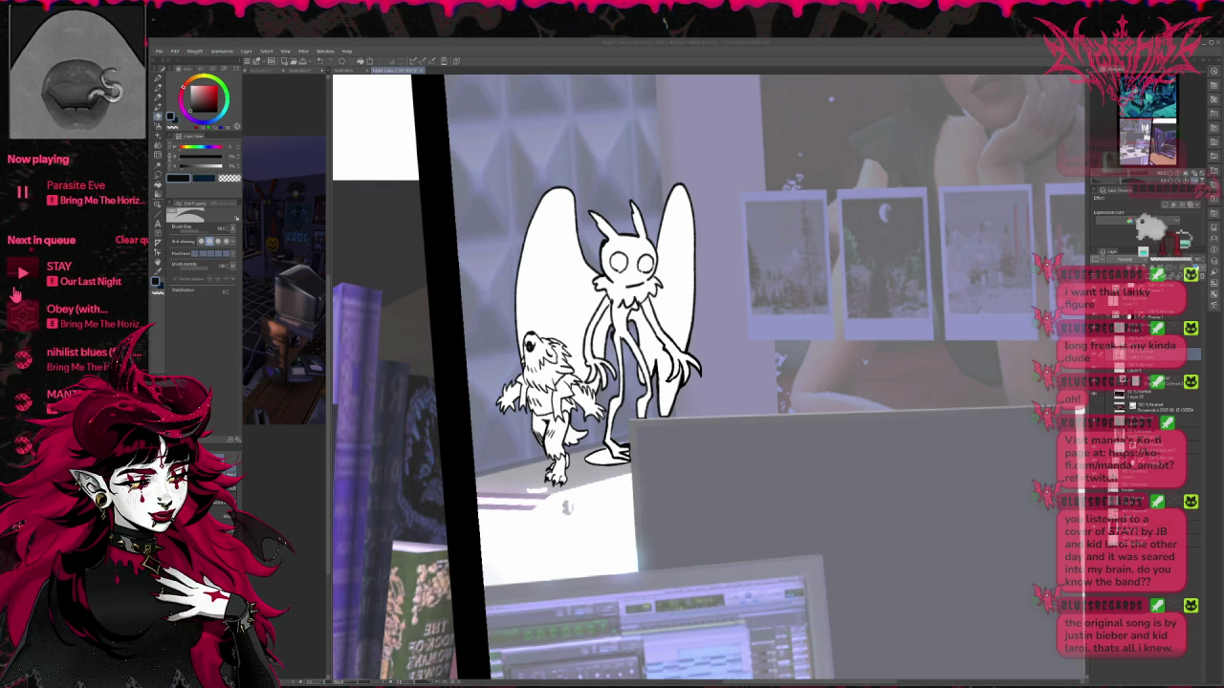
click(26, 277)
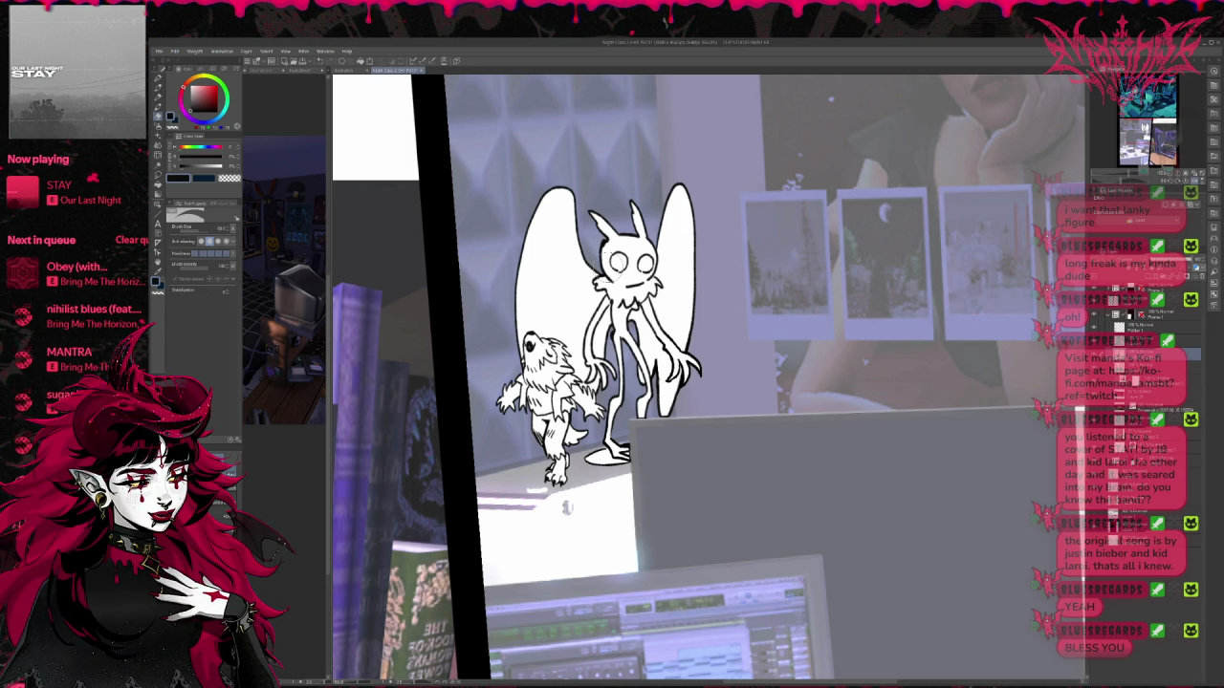
key(e)
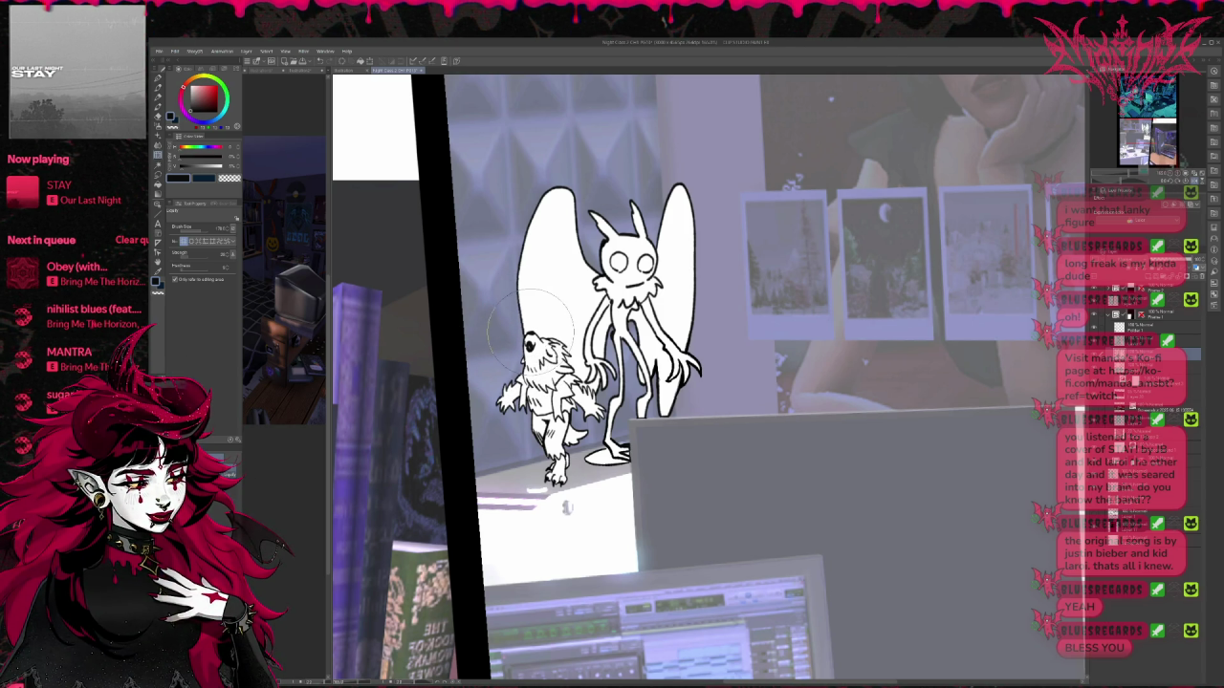
Step: Erase the moth's left wing edge slimmer, redraw its outline, then mirror and zoom out
mouse_move(531, 327)
mouse_down()
mouse_move(522, 336)
mouse_move(532, 220)
mouse_move(578, 180)
mouse_up()
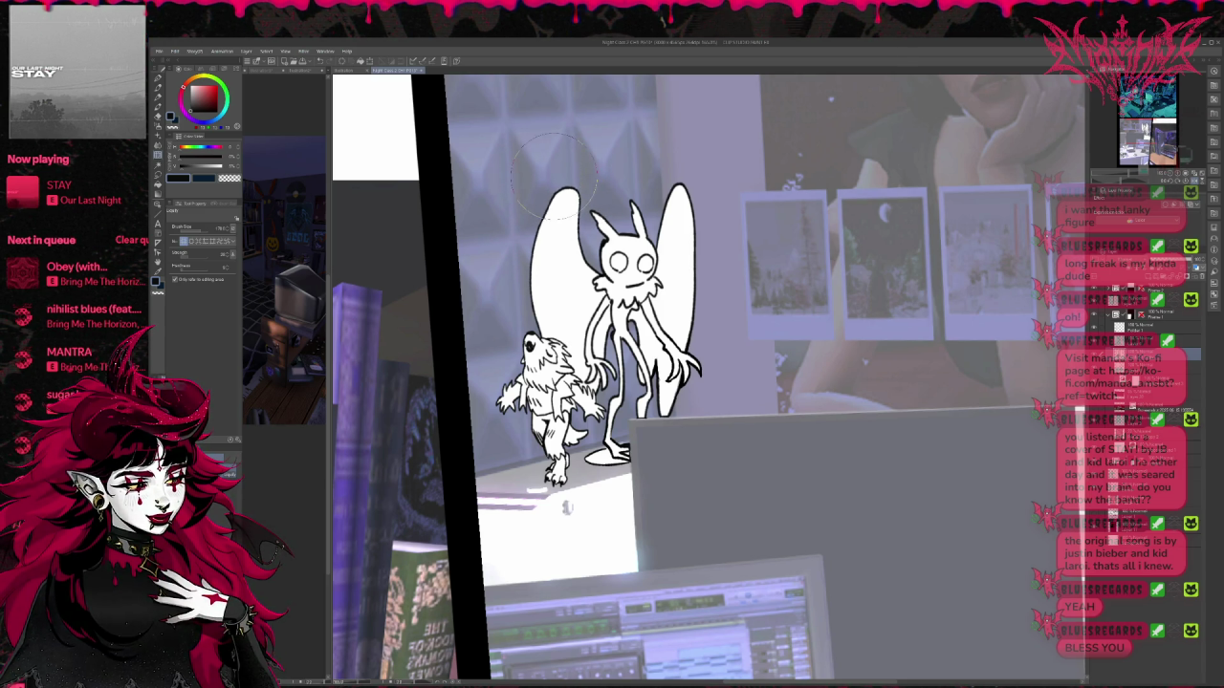
drag(564, 179, 580, 168)
drag(535, 210, 530, 330)
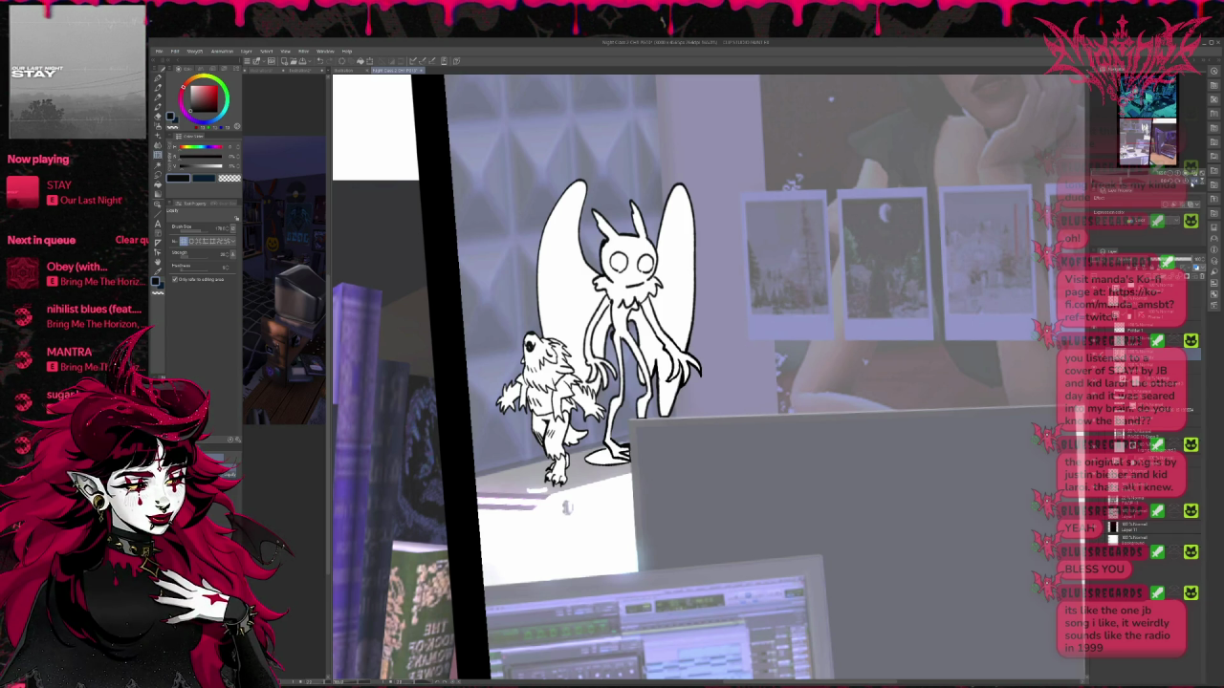
key(h)
key(ctrl+minus)
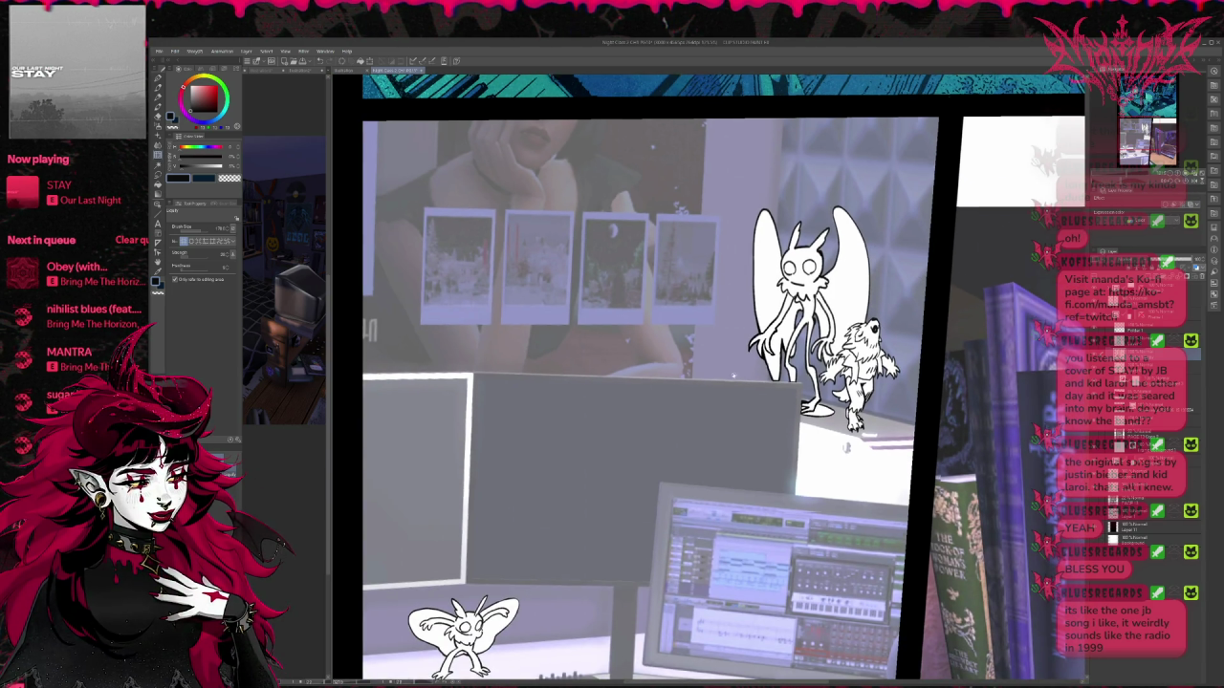
Step: Zoom out until the desk panel and the bookshelf panel beside it both fit
scroll(837, 297, down, 3)
scroll(837, 296, down, 1)
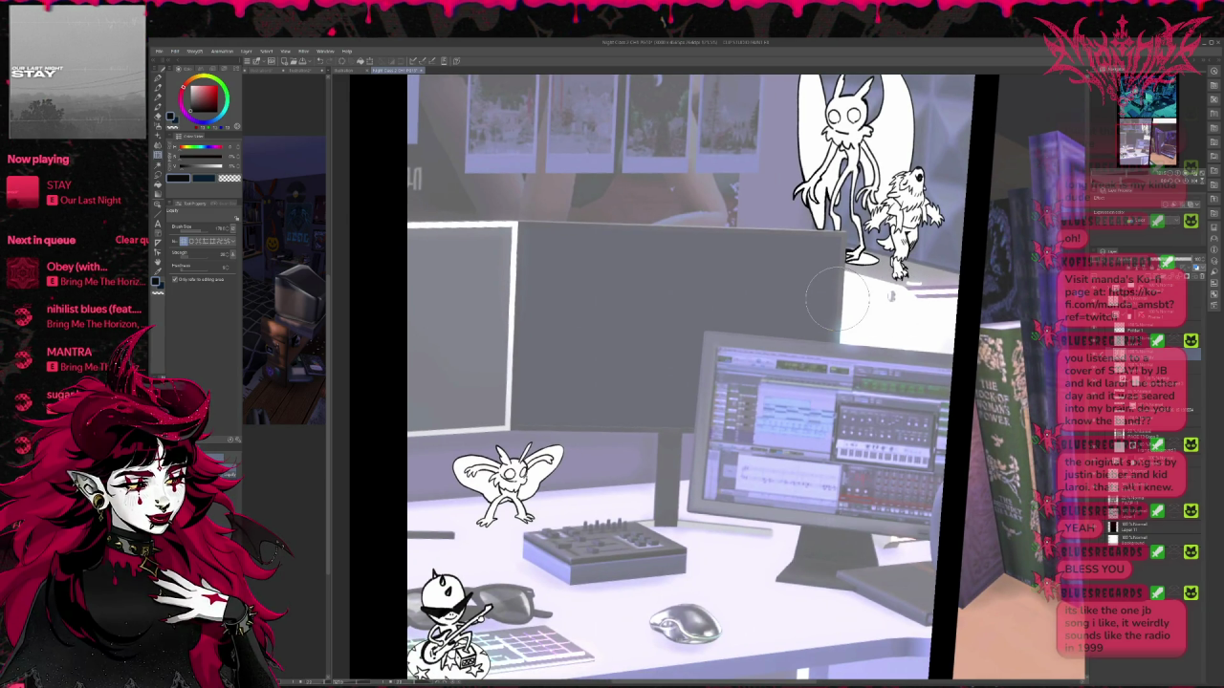
scroll(654, 508, down, 1)
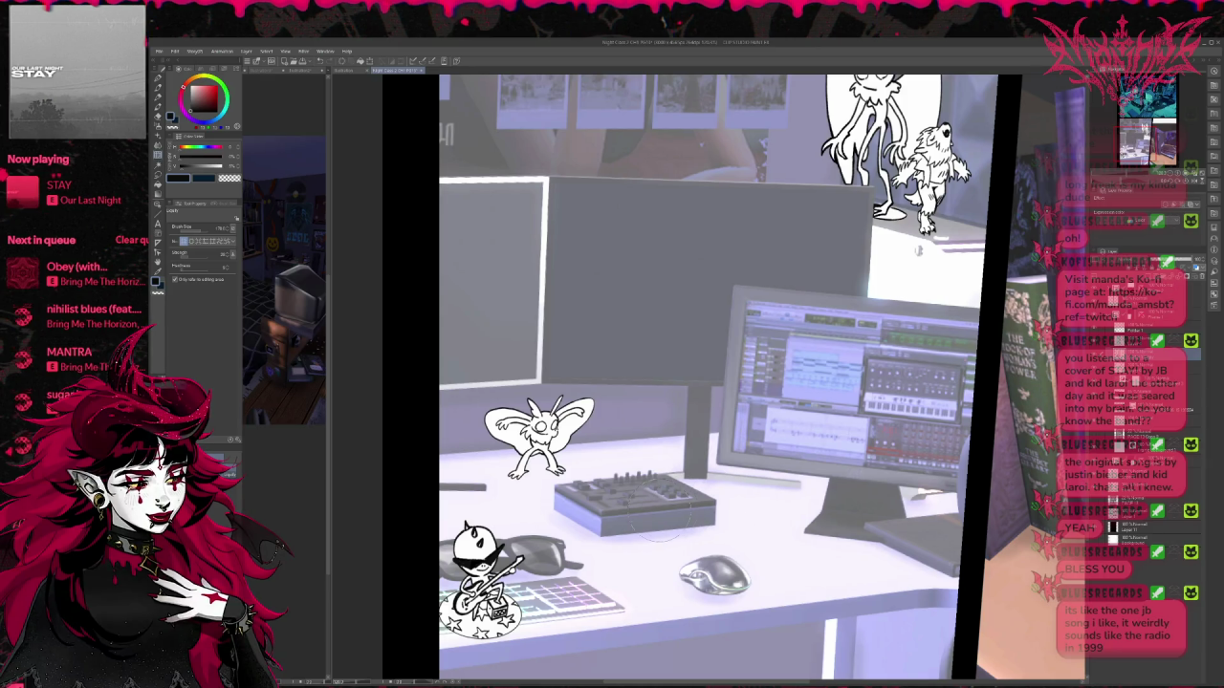
scroll(654, 507, down, 1)
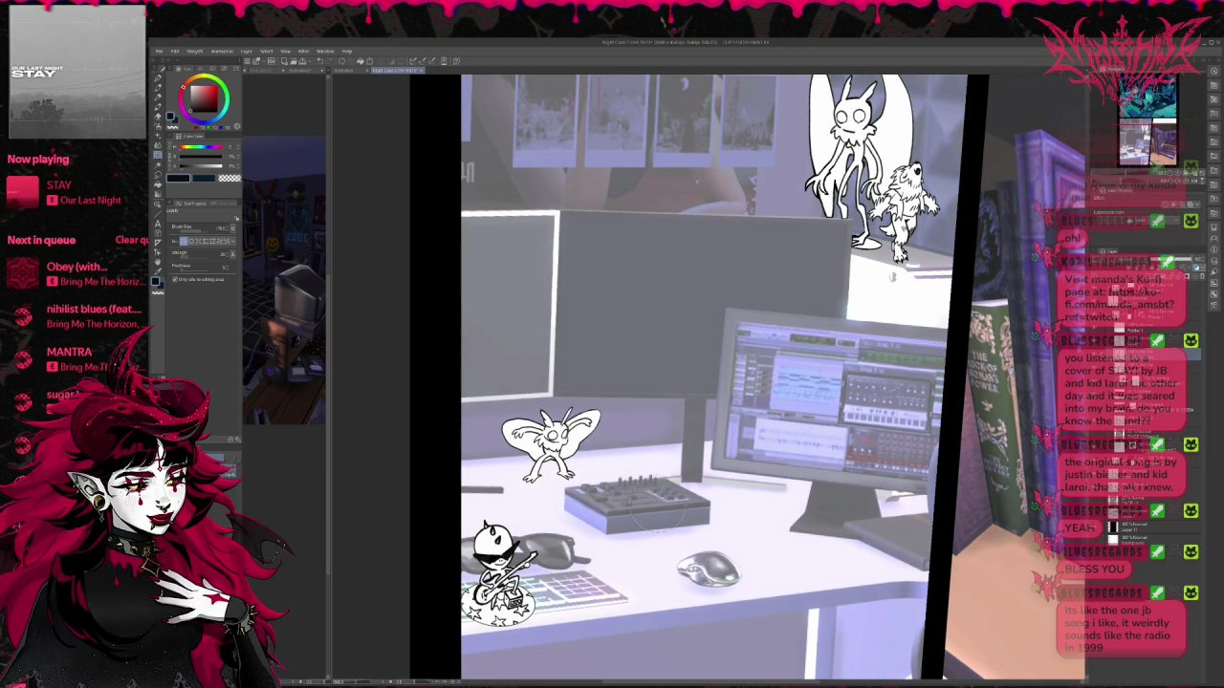
scroll(676, 512, down, 1)
scroll(650, 507, down, 1)
scroll(621, 502, down, 1)
scroll(593, 495, down, 1)
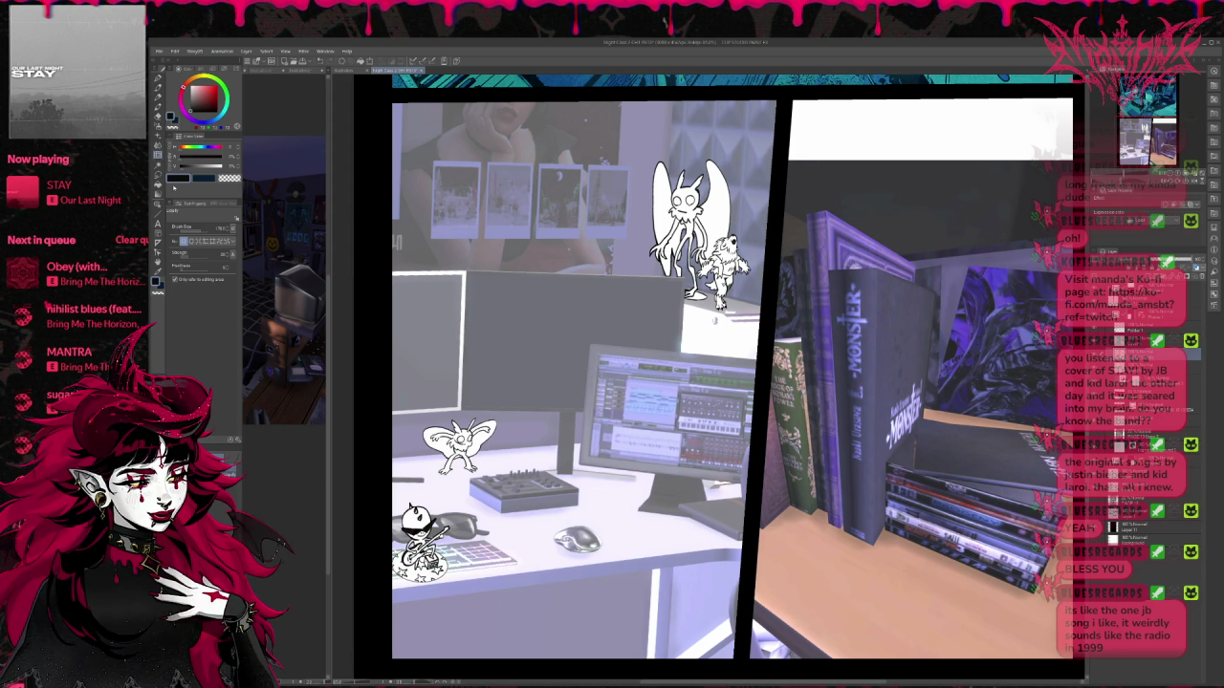
Step: Lasso-select the small guitar-playing chibi on the desk and lift it off
key(m)
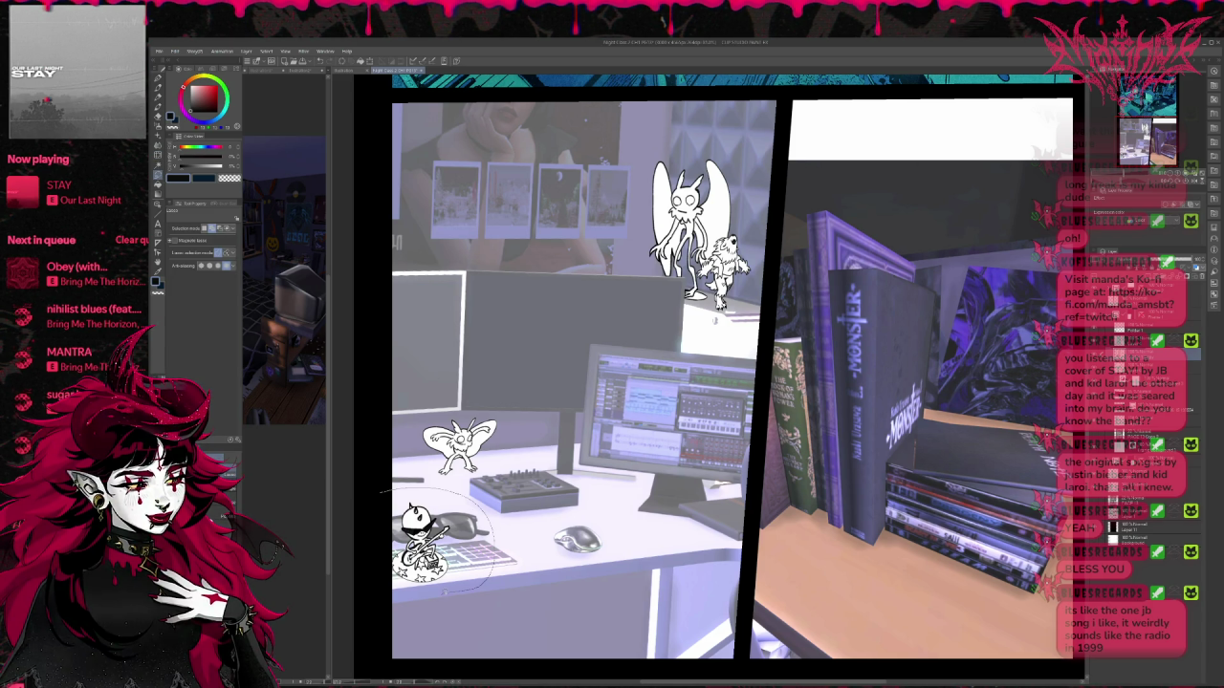
drag(382, 492, 387, 579)
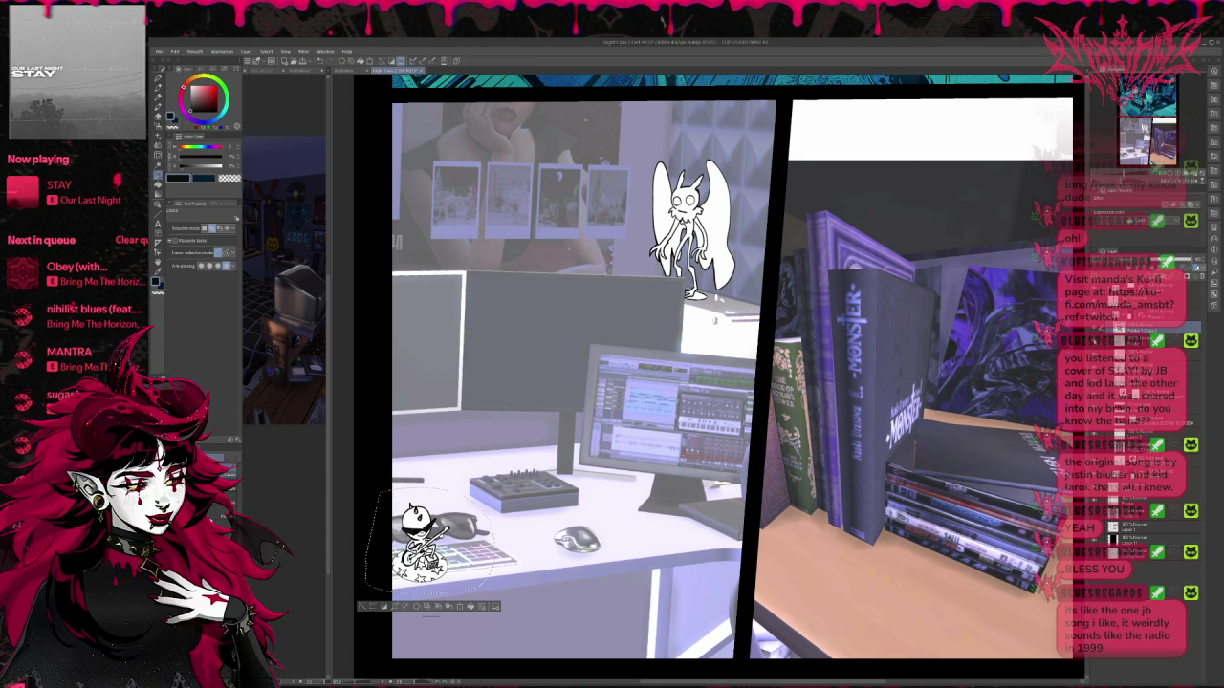
key(Delete)
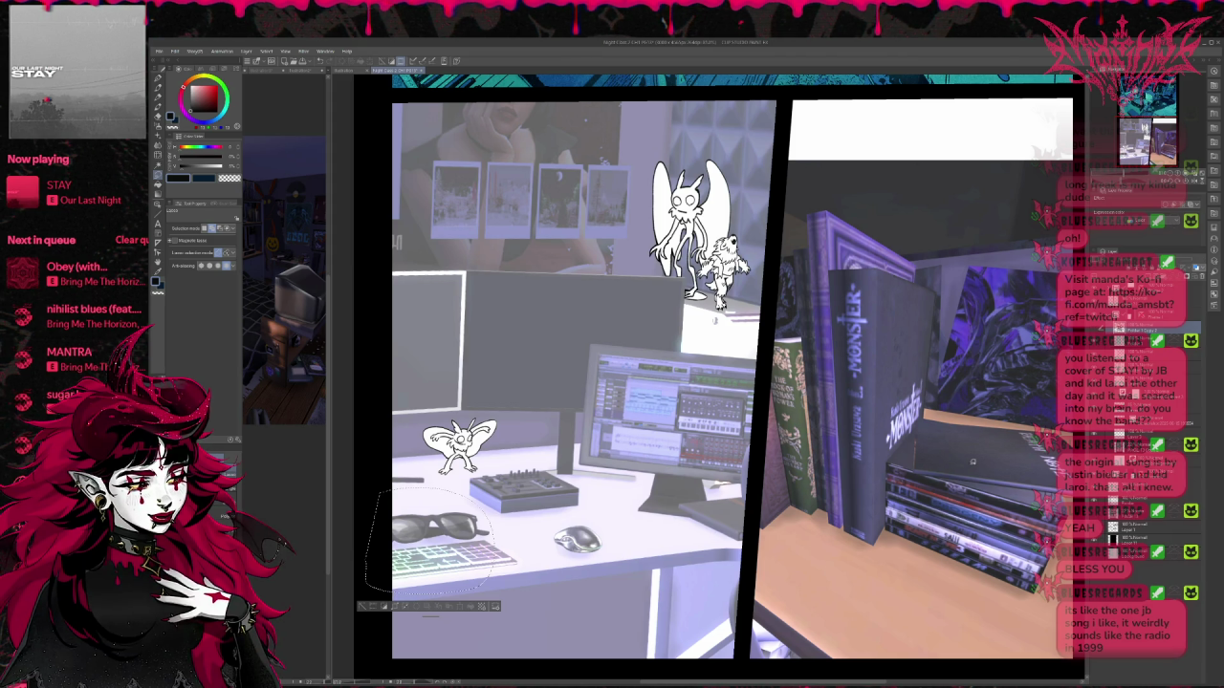
scroll(973, 465, down, 1)
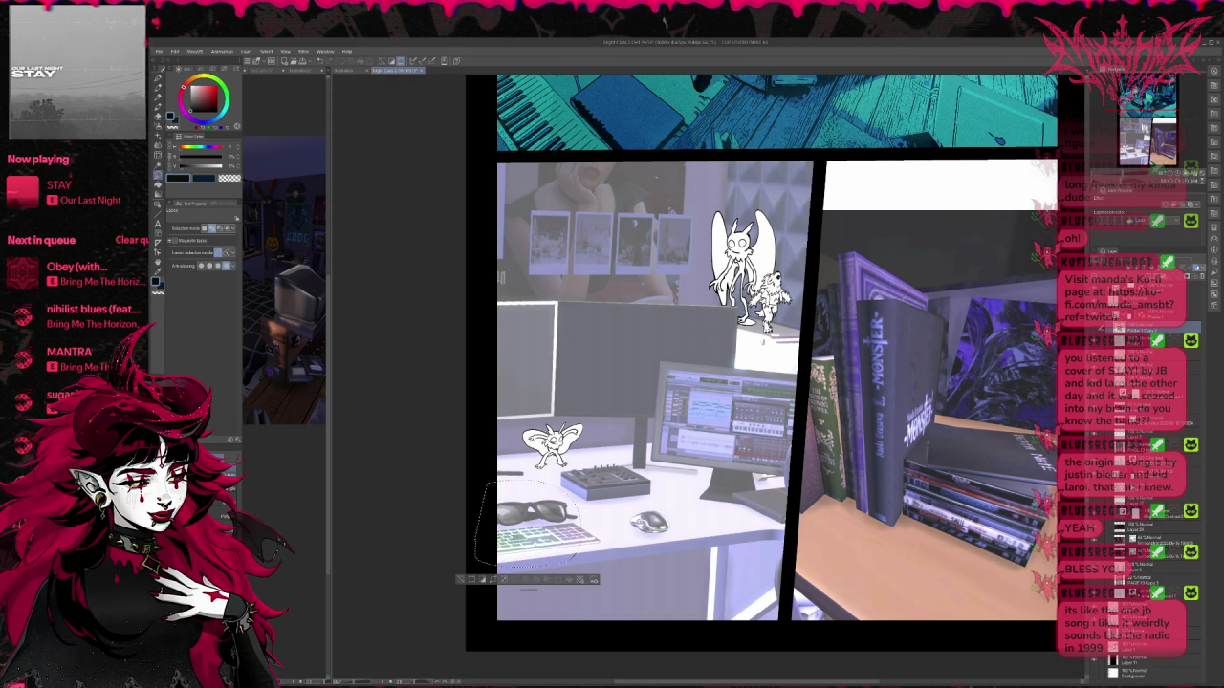
Step: Free-transform the chibi into the right panel, enlarging and tilting it, then commit and deselect
key(ctrl+t)
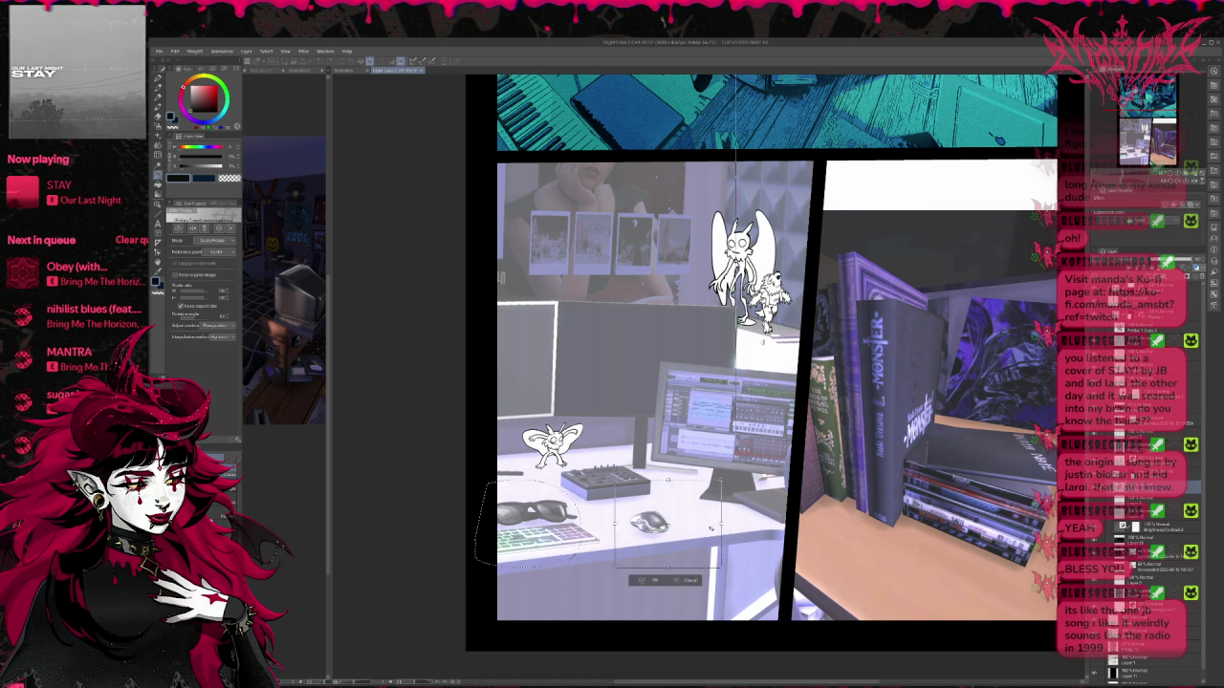
drag(528, 524, 888, 540)
drag(941, 497, 989, 456)
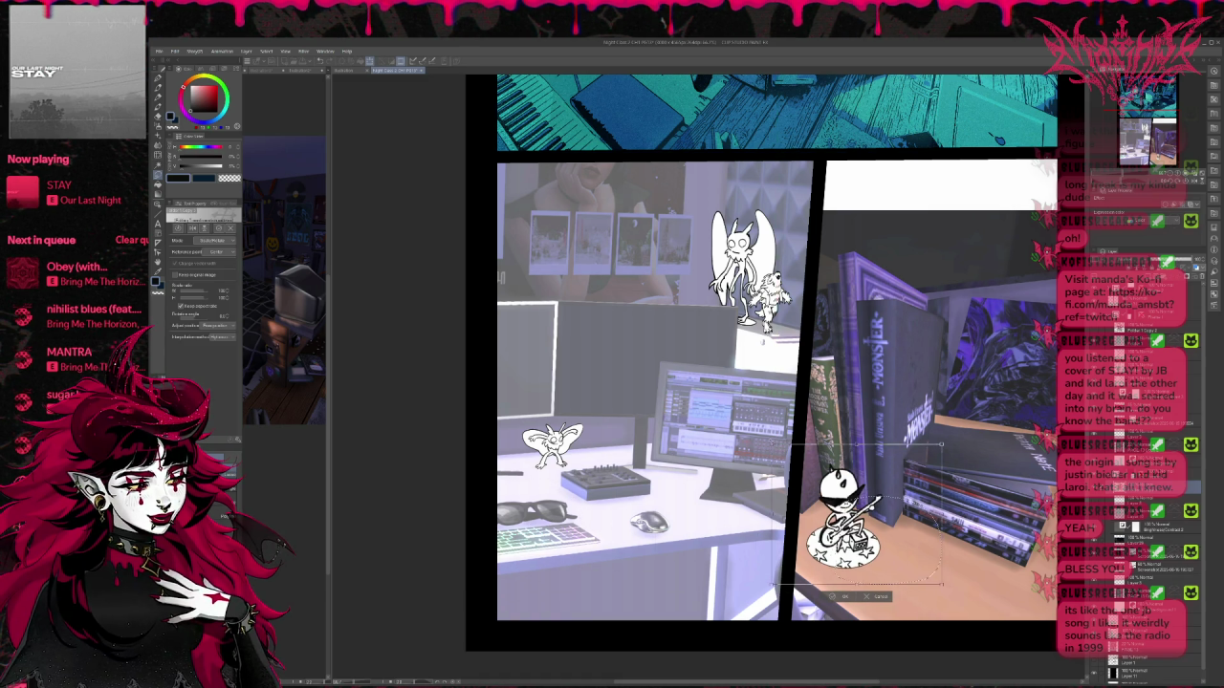
drag(889, 535, 771, 516)
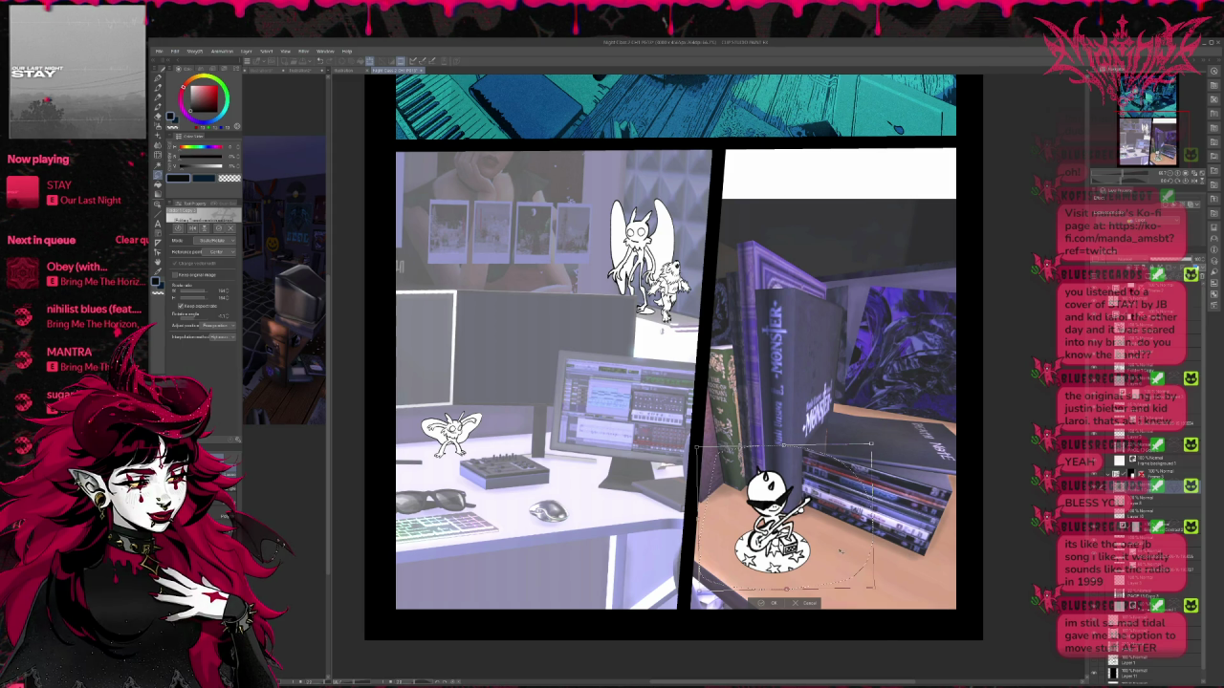
key(Return)
key(ctrl+d)
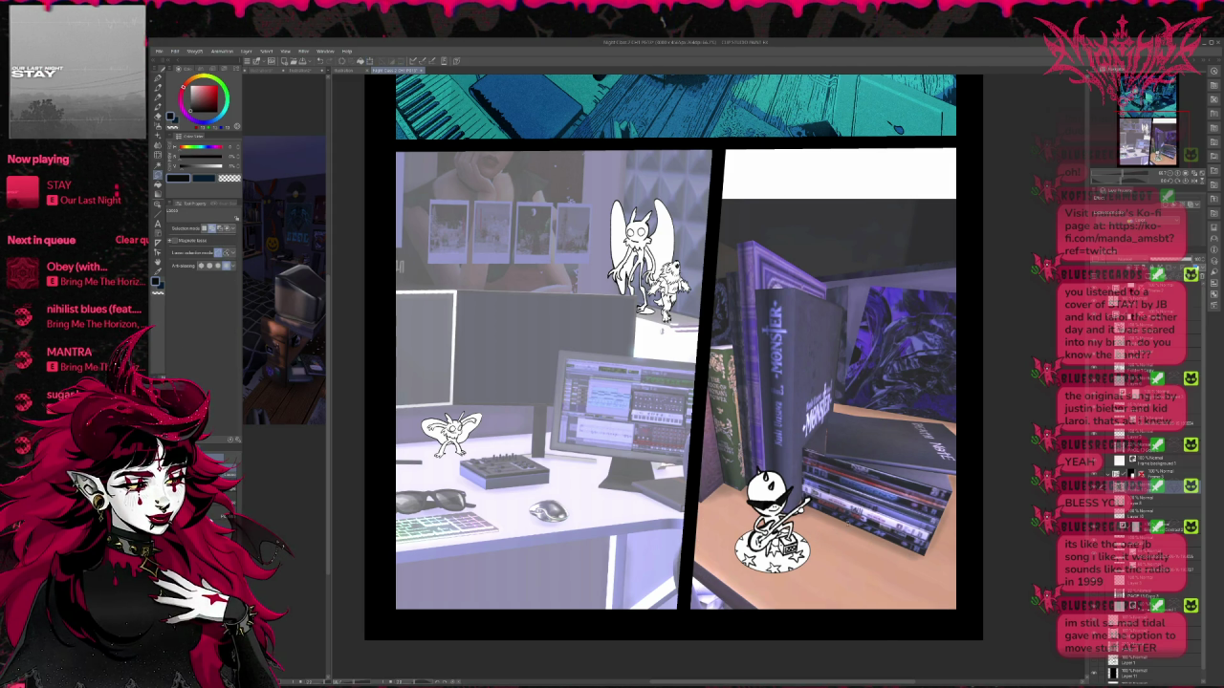
scroll(674, 359, down, 1)
scroll(650, 364, up, 1)
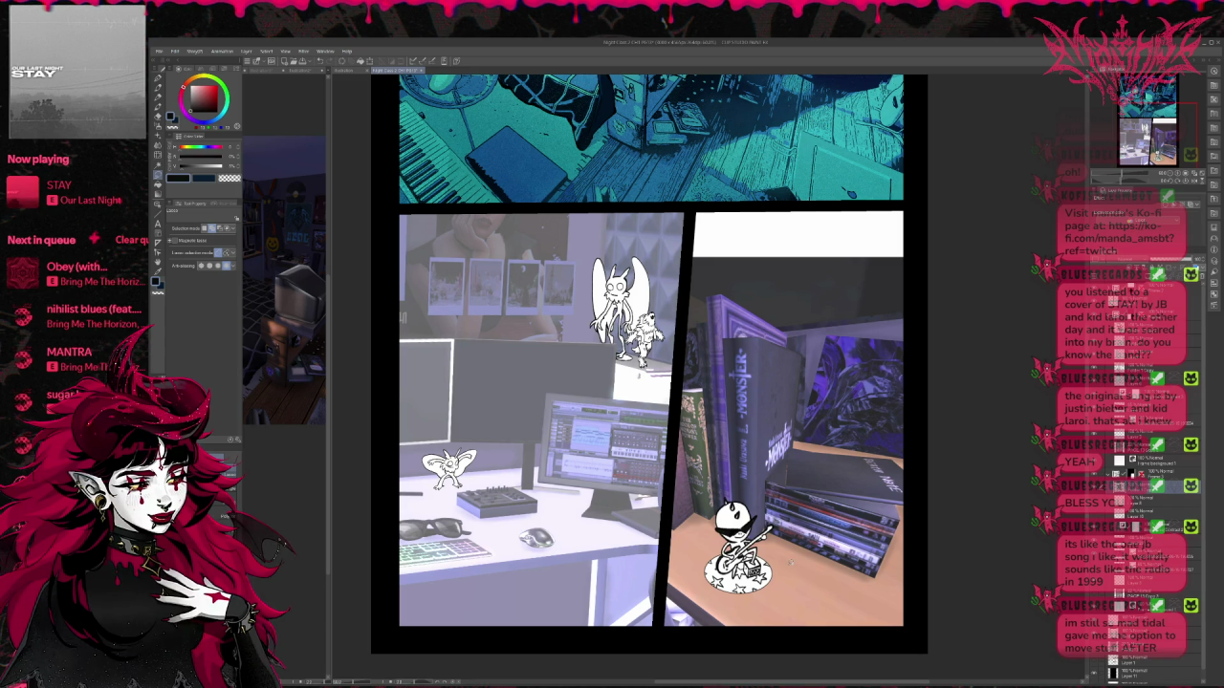
drag(804, 501, 834, 496)
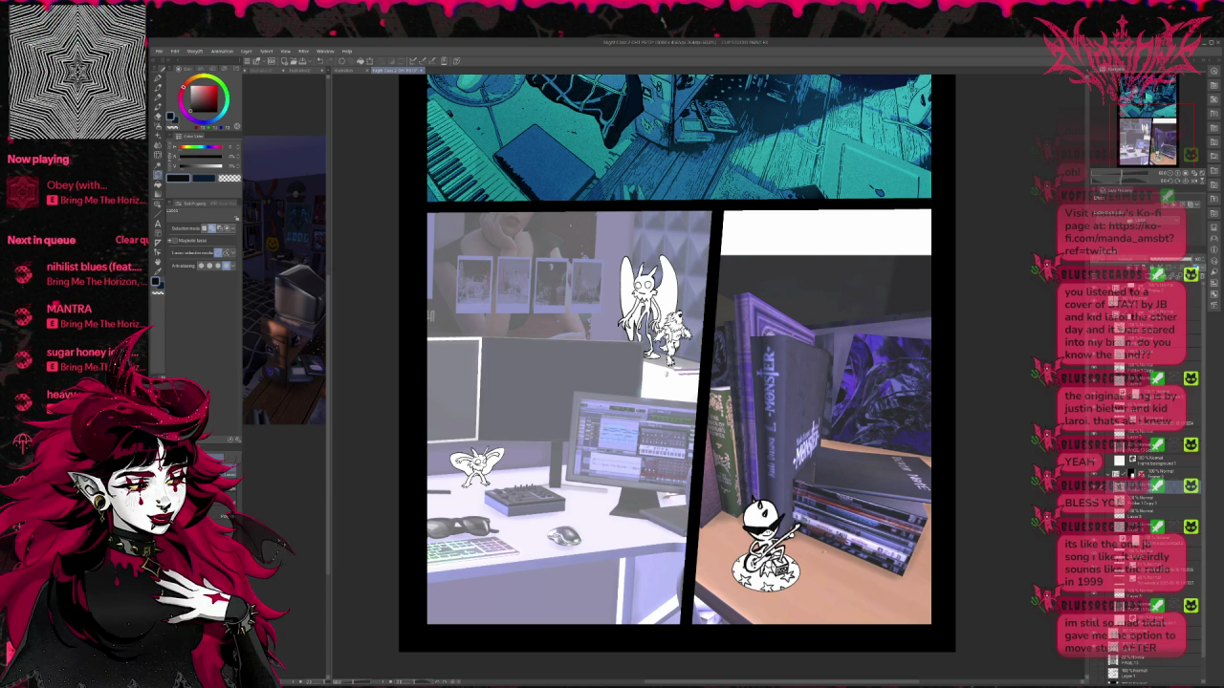
Step: Nudge the guitar chibi slightly with Ctrl+T, commit it, and switch among pen sub-tools
key(ctrl+t)
drag(765, 545, 765, 543)
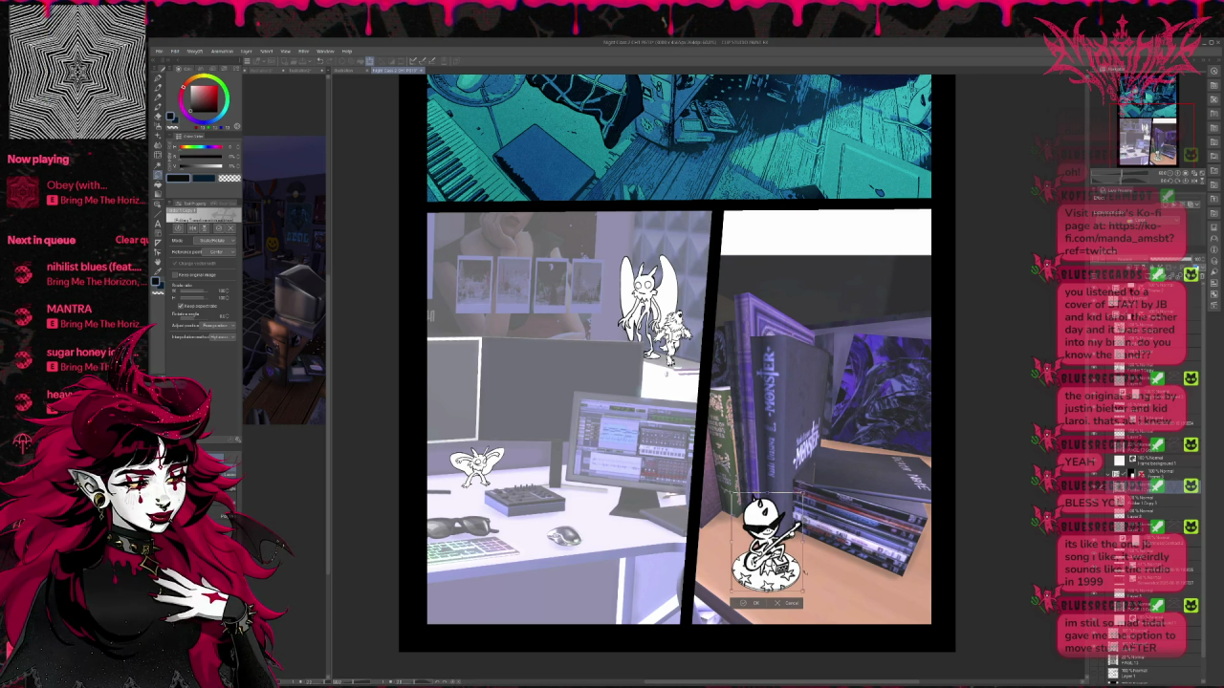
key(Return)
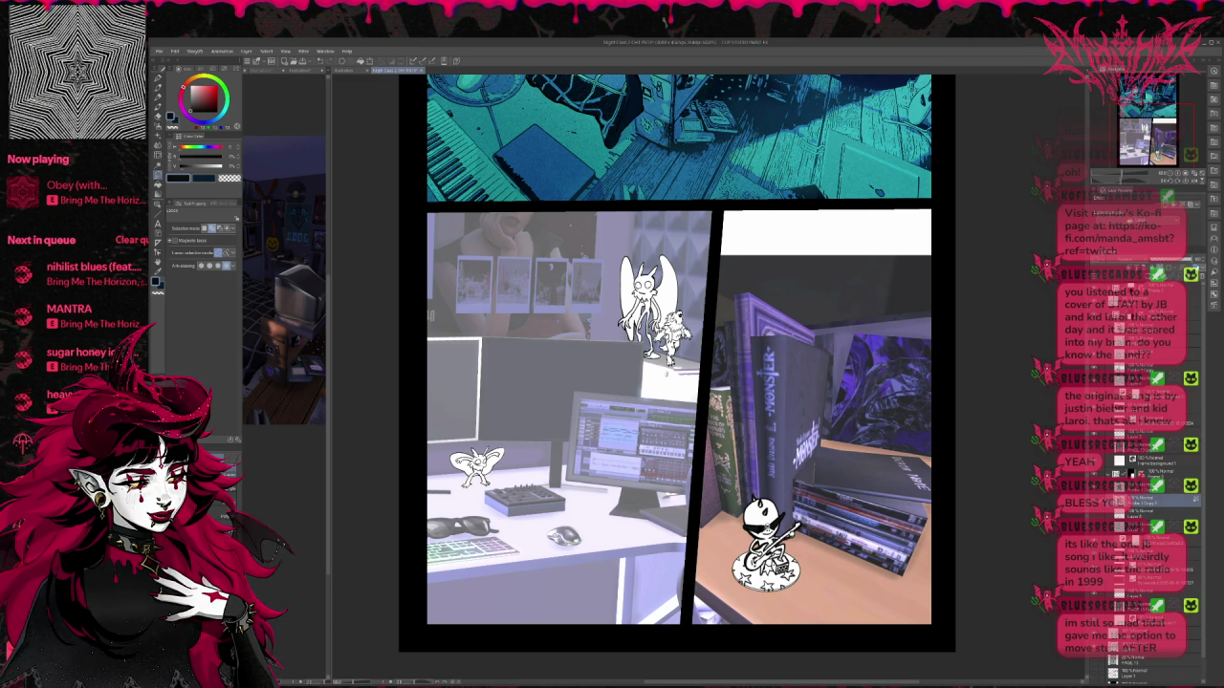
key(p)
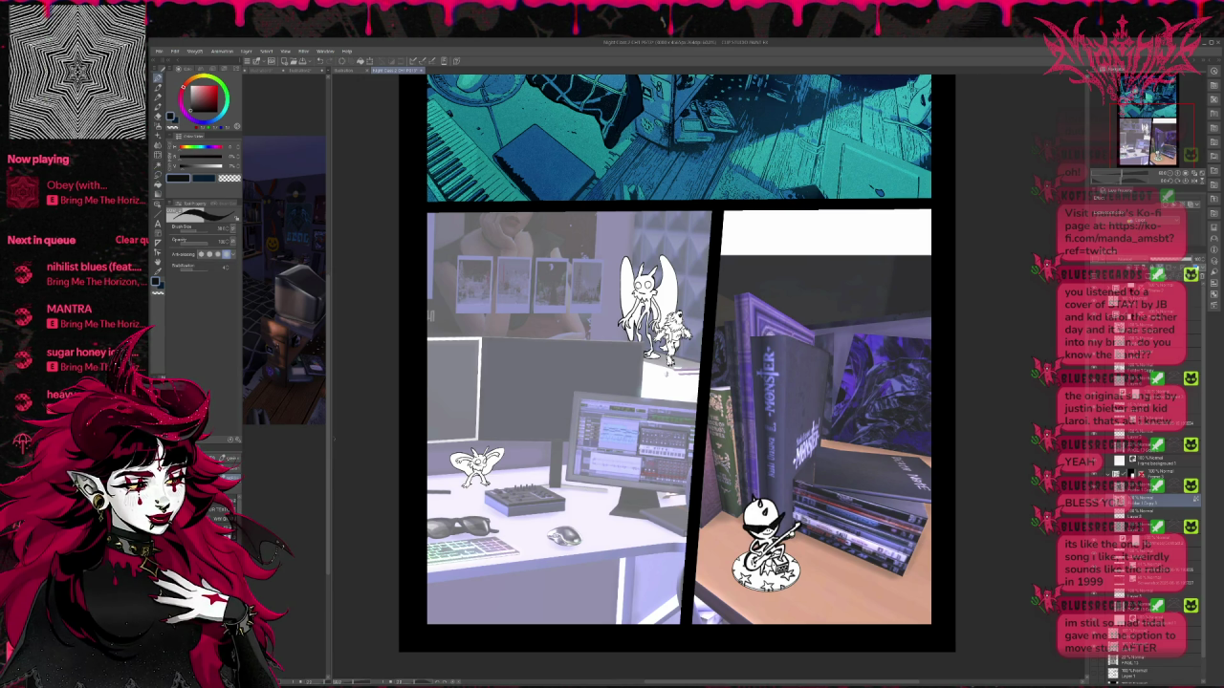
key(e)
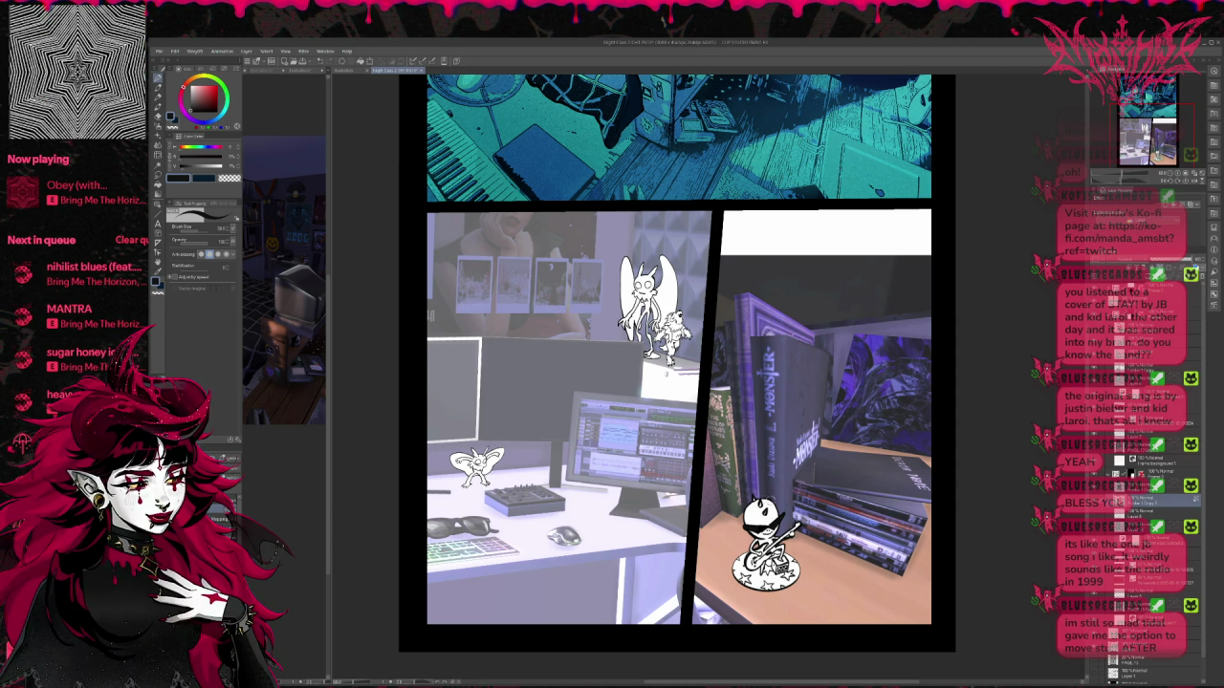
drag(764, 565, 806, 581)
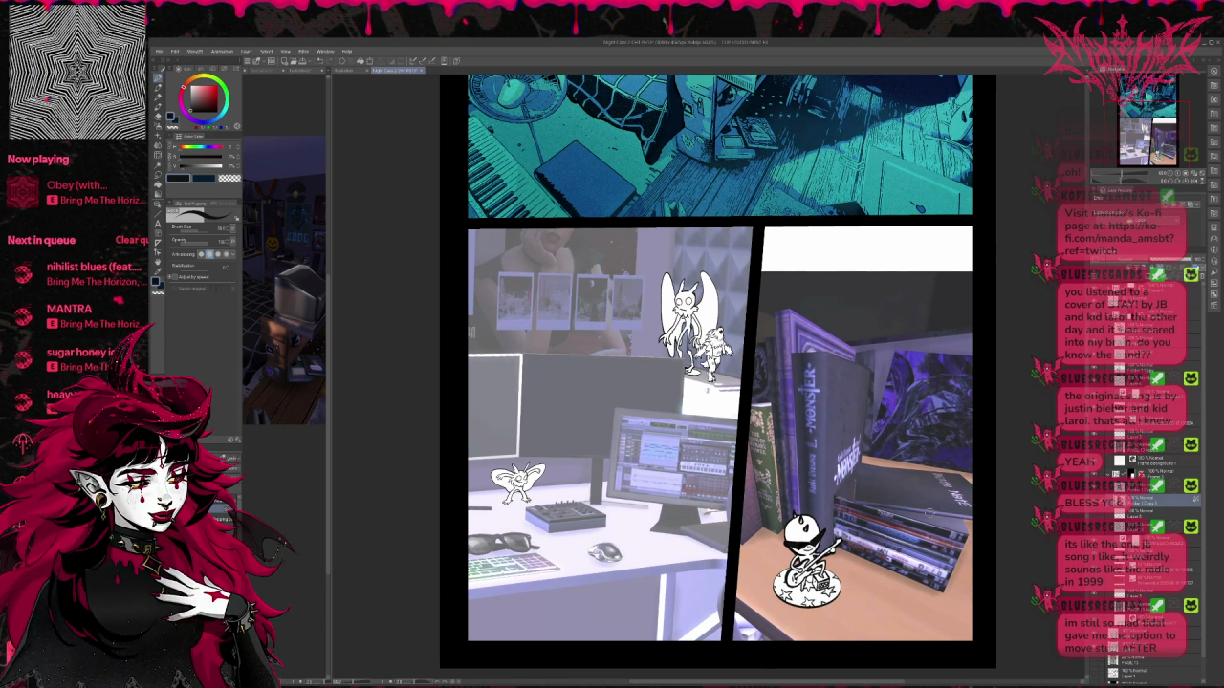
Step: Select another layer, recentre the page, and flip it horizontally and back to check composition
drag(927, 513, 936, 516)
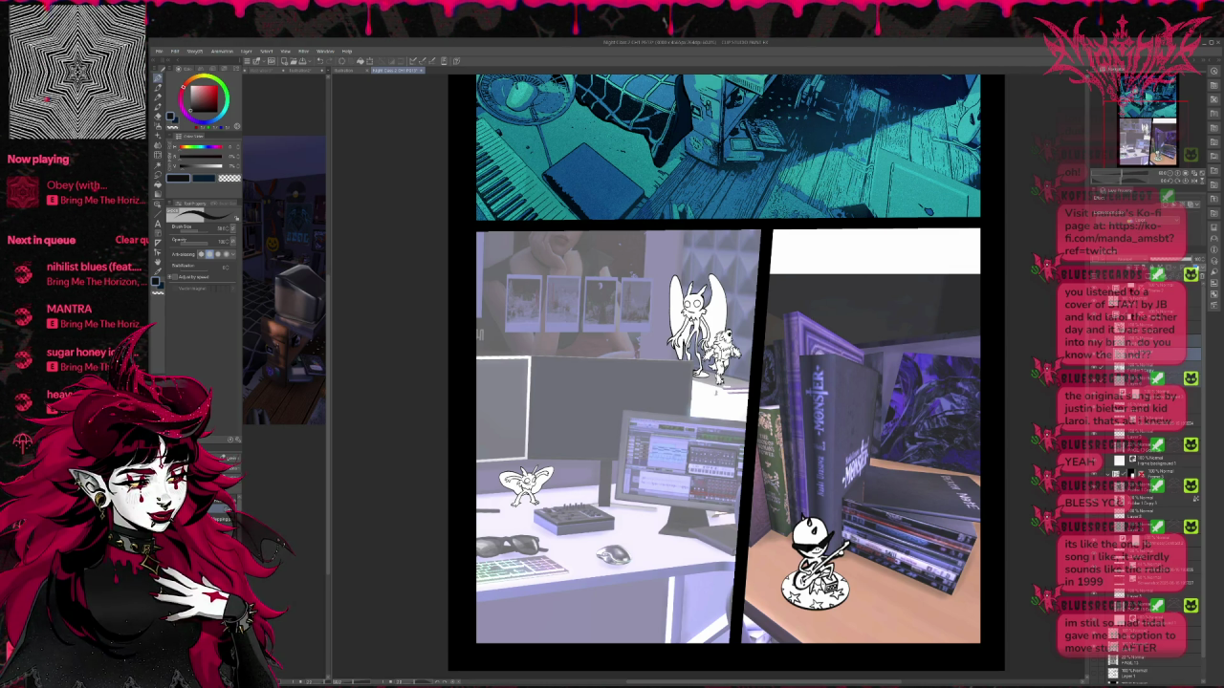
click(1143, 474)
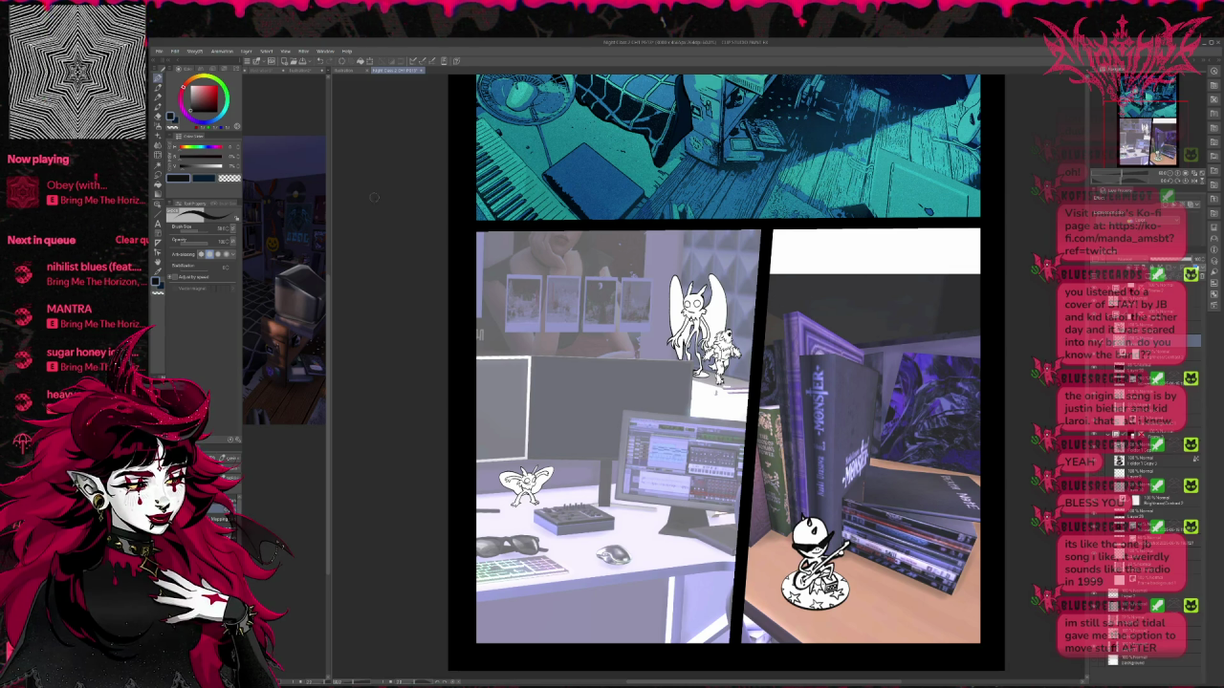
key(j)
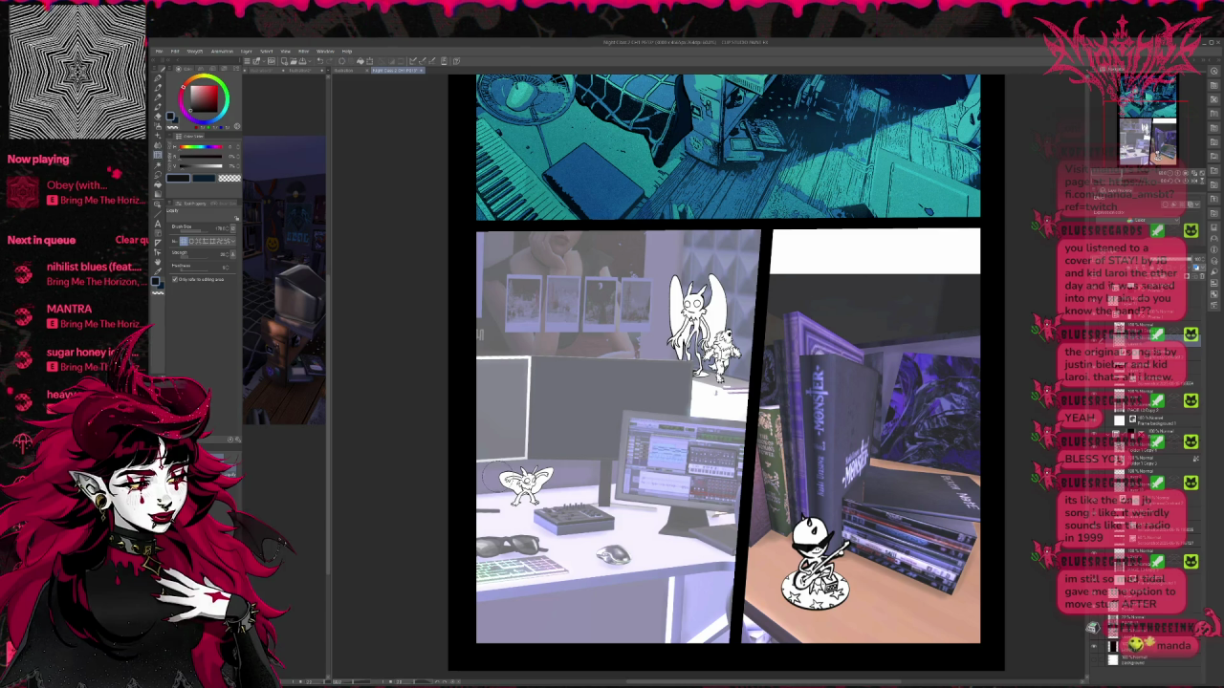
scroll(660, 468, down, 1)
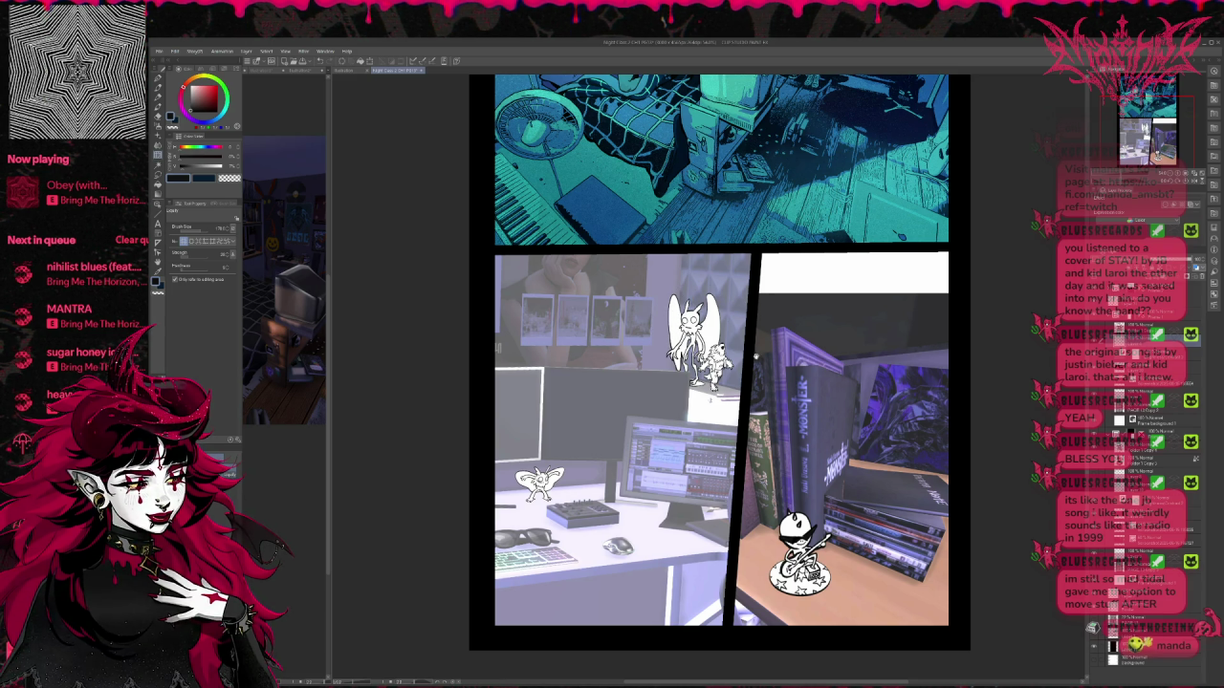
drag(755, 356, 679, 356)
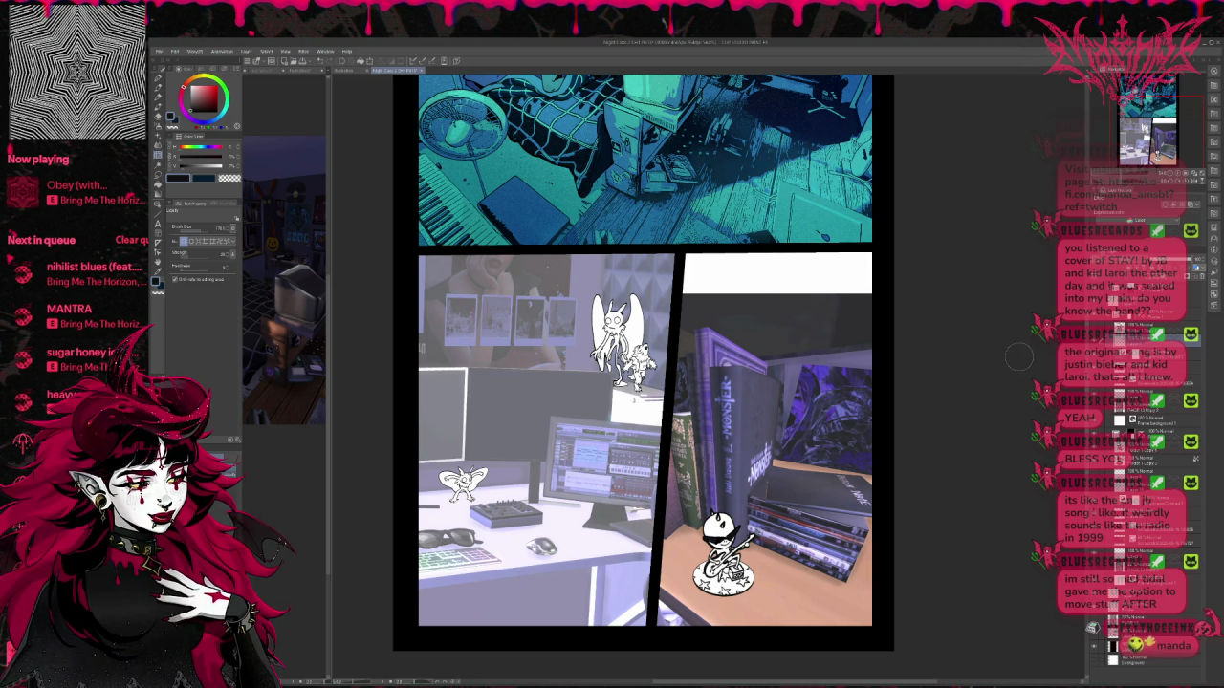
key(h)
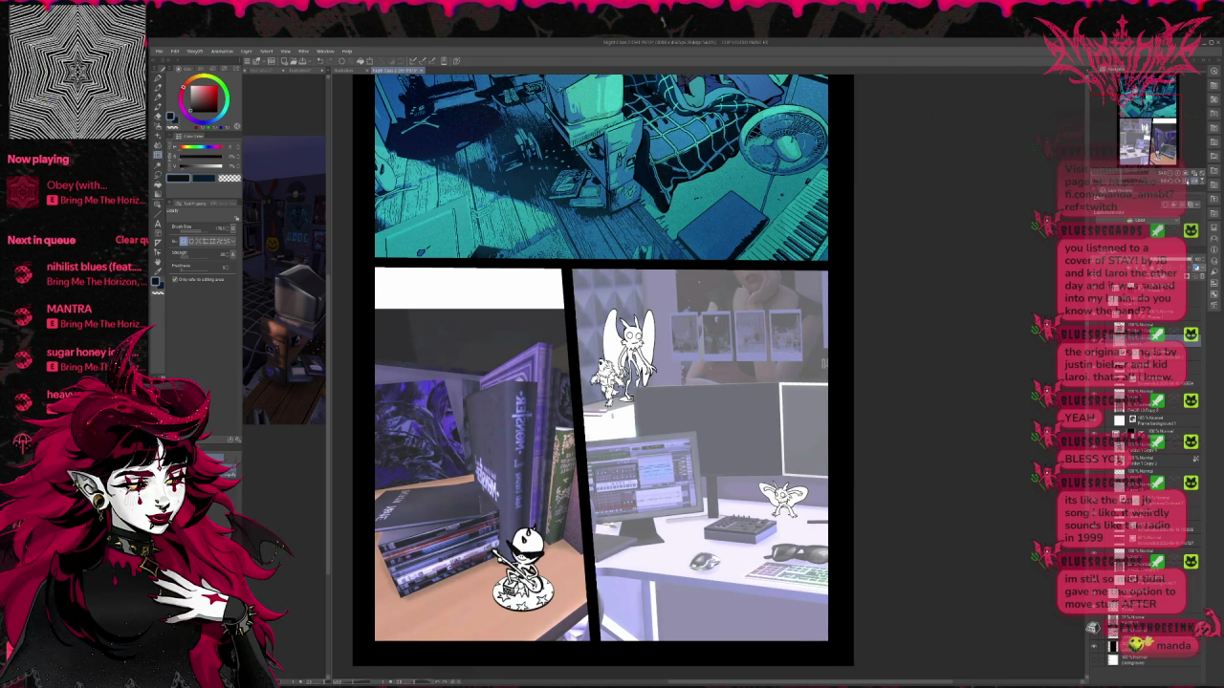
key(h)
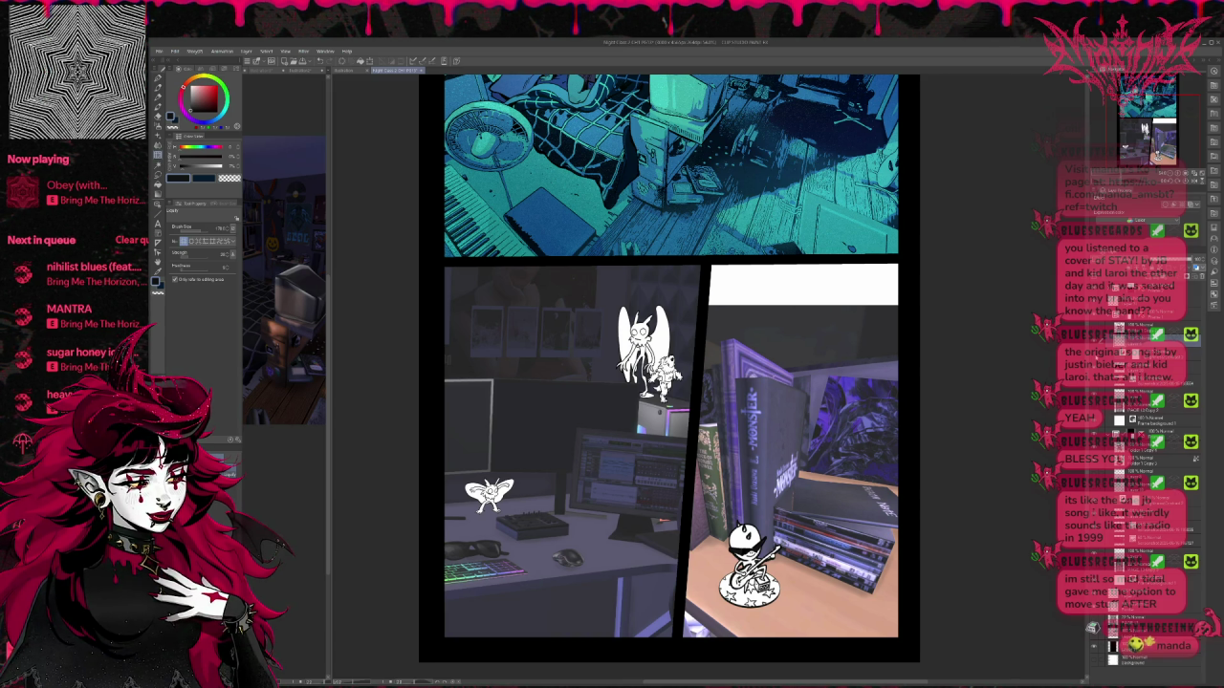
Step: On the monitor layer, pick dark blue and draw then erase strokes along the monitor edges
scroll(619, 307, up, 1)
scroll(619, 308, up, 1)
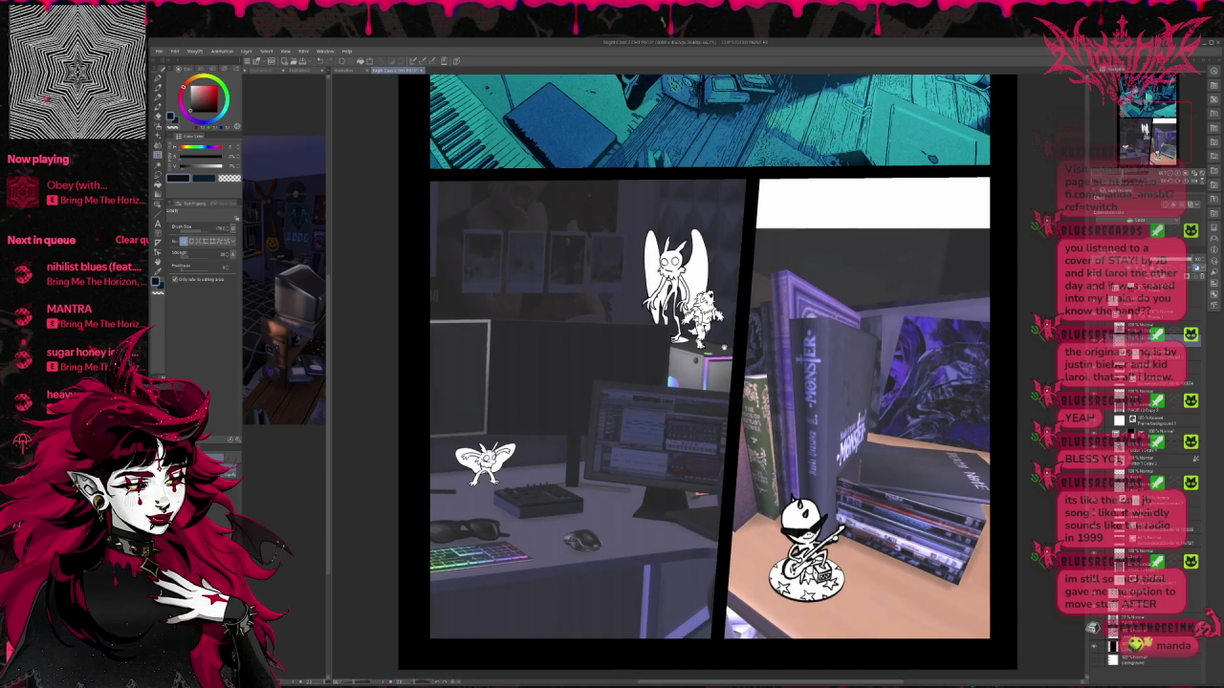
scroll(626, 345, right, 1)
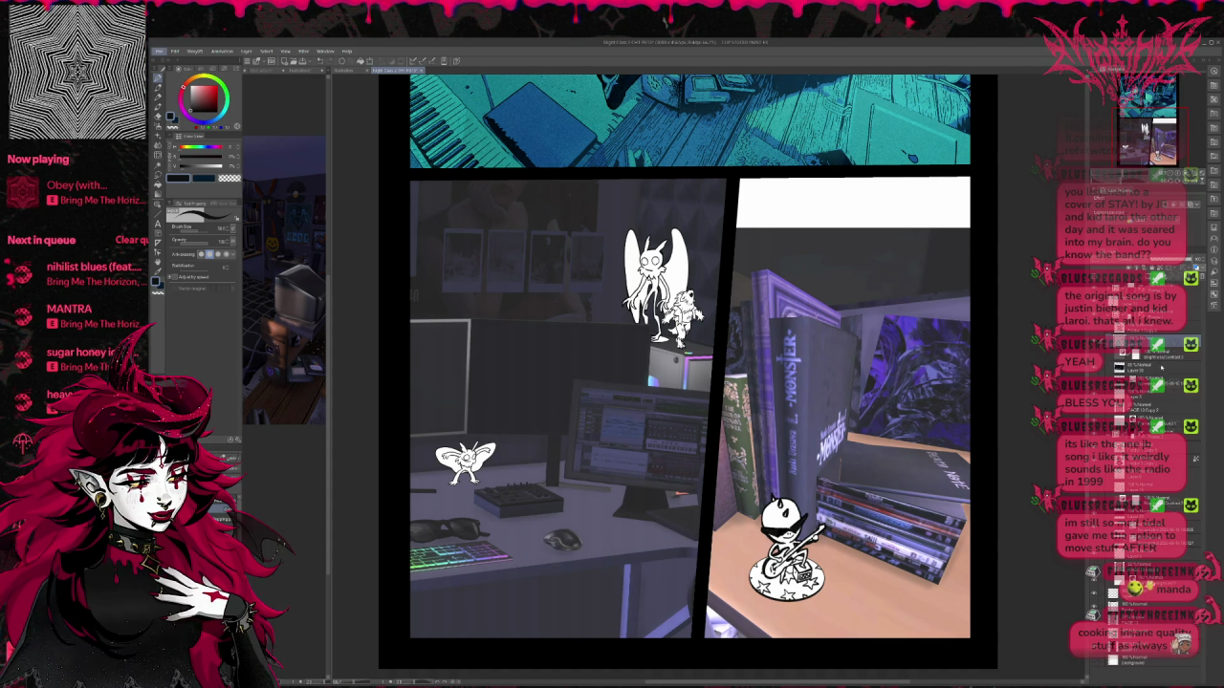
click(1147, 369)
alt+click(584, 401)
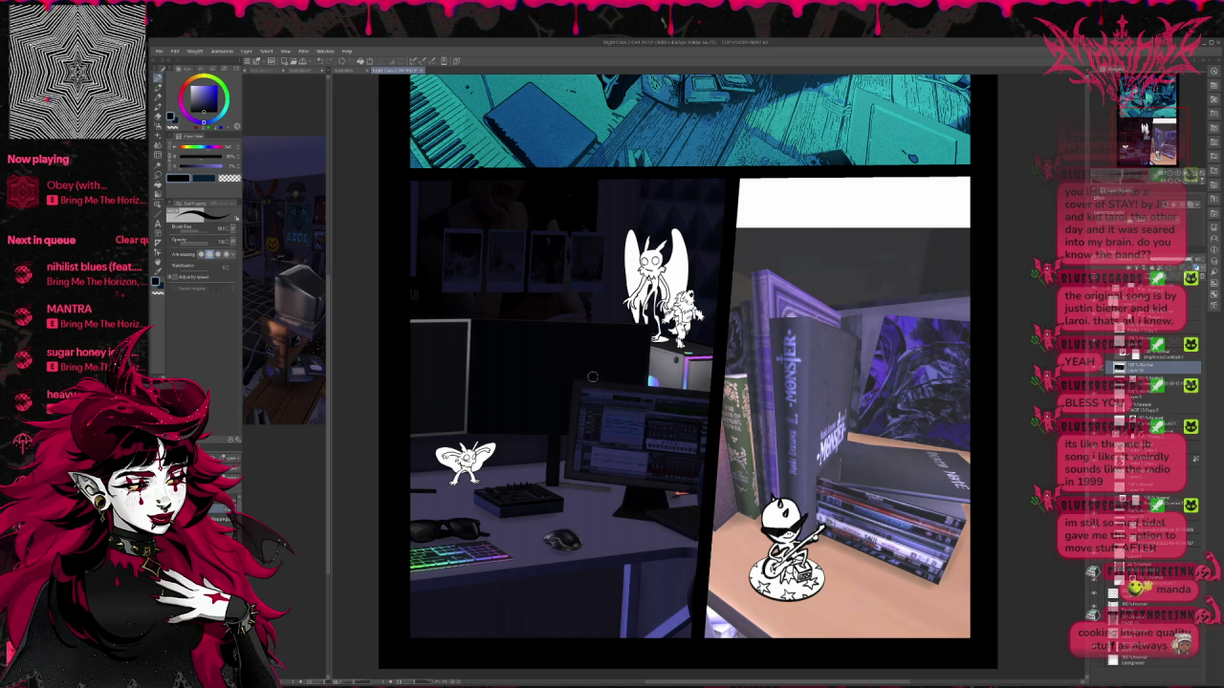
drag(581, 386, 580, 389)
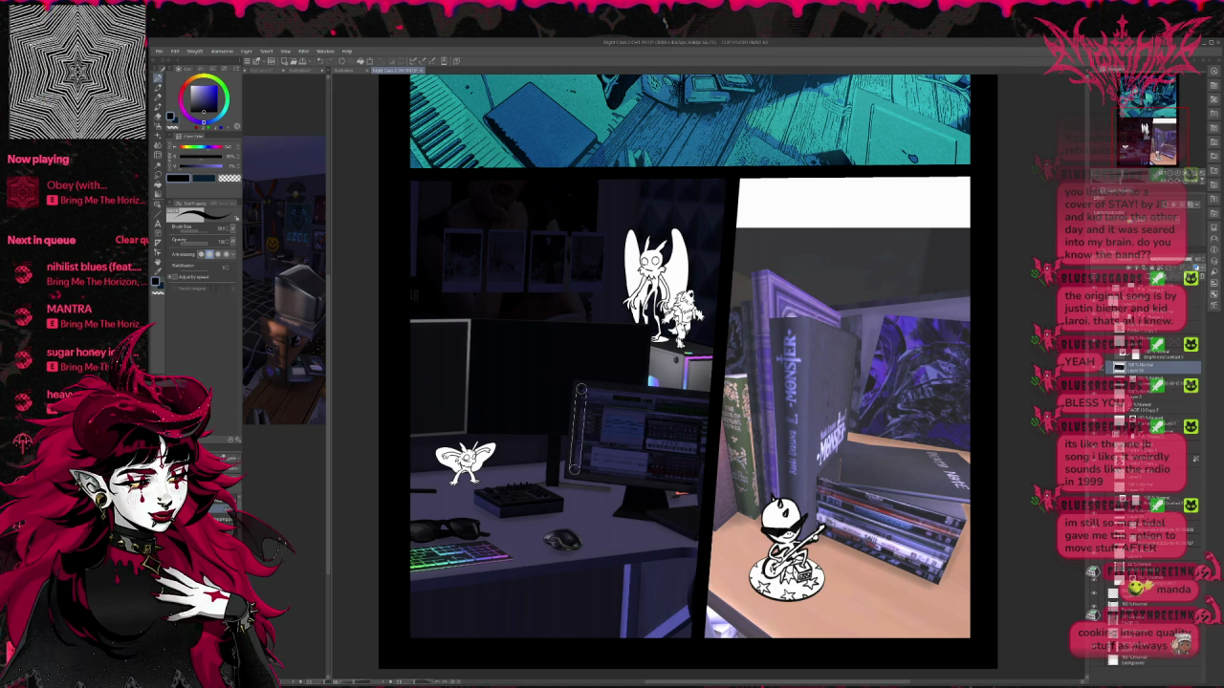
key(e)
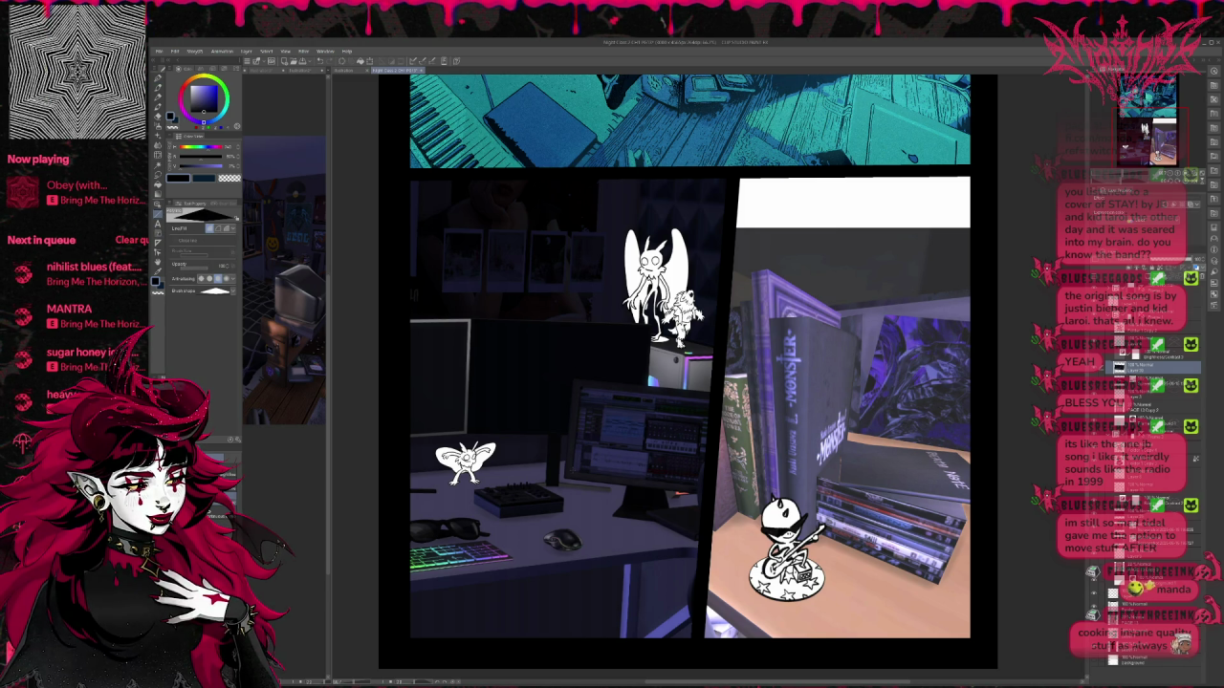
mouse_move(579, 457)
mouse_down()
mouse_move(580, 388)
mouse_move(712, 482)
mouse_up()
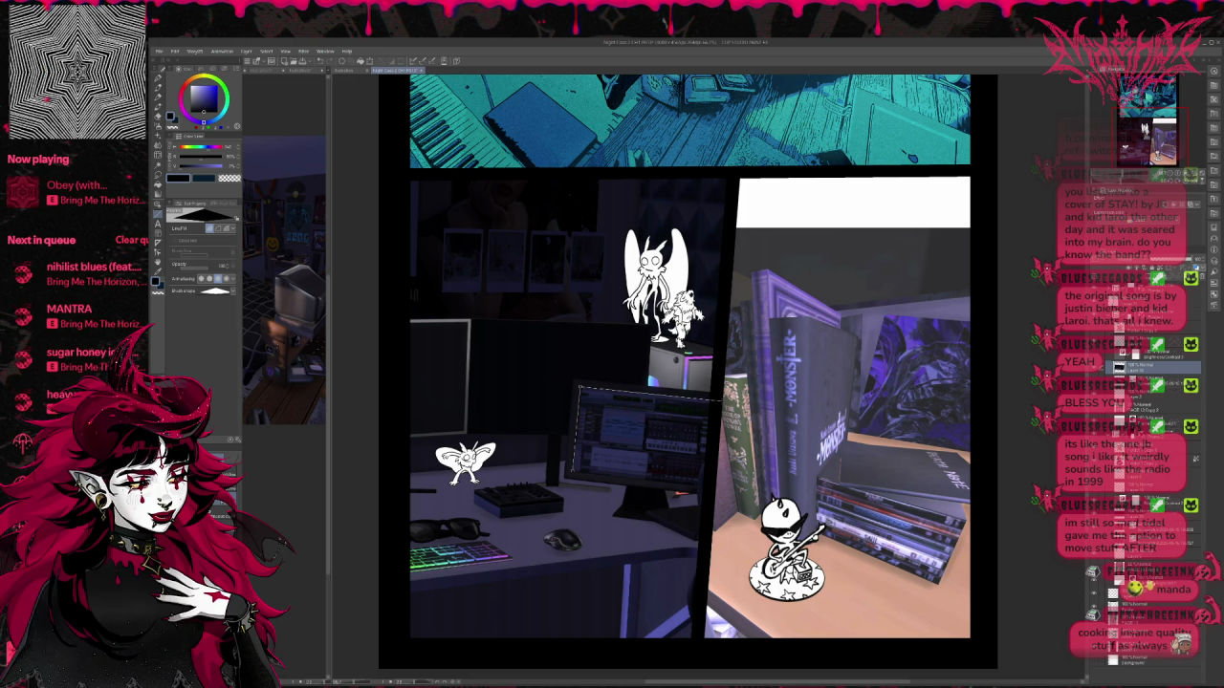
drag(715, 417, 703, 486)
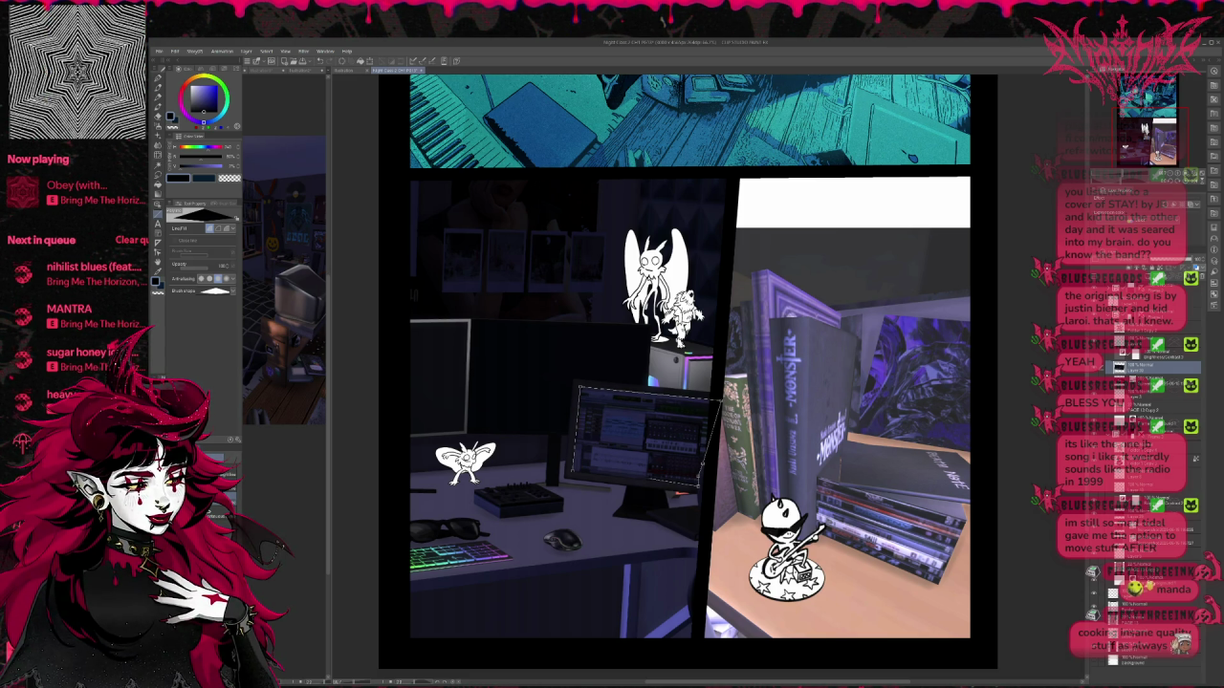
Step: Fill the monitor screen selection dark, deselect, undo a stray white outline, and hide the dark overlay
key(Delete)
key(ctrl+d)
drag(688, 363, 698, 375)
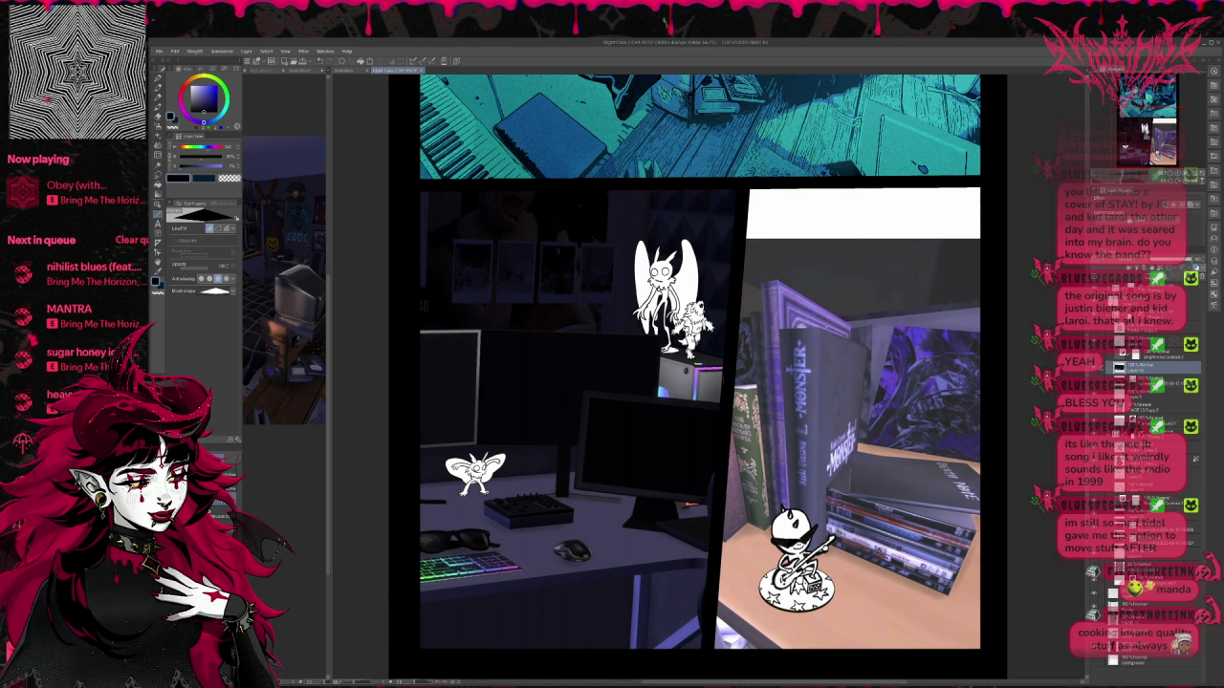
mouse_move(476, 353)
mouse_down()
mouse_move(473, 443)
mouse_move(413, 446)
mouse_move(419, 335)
mouse_up()
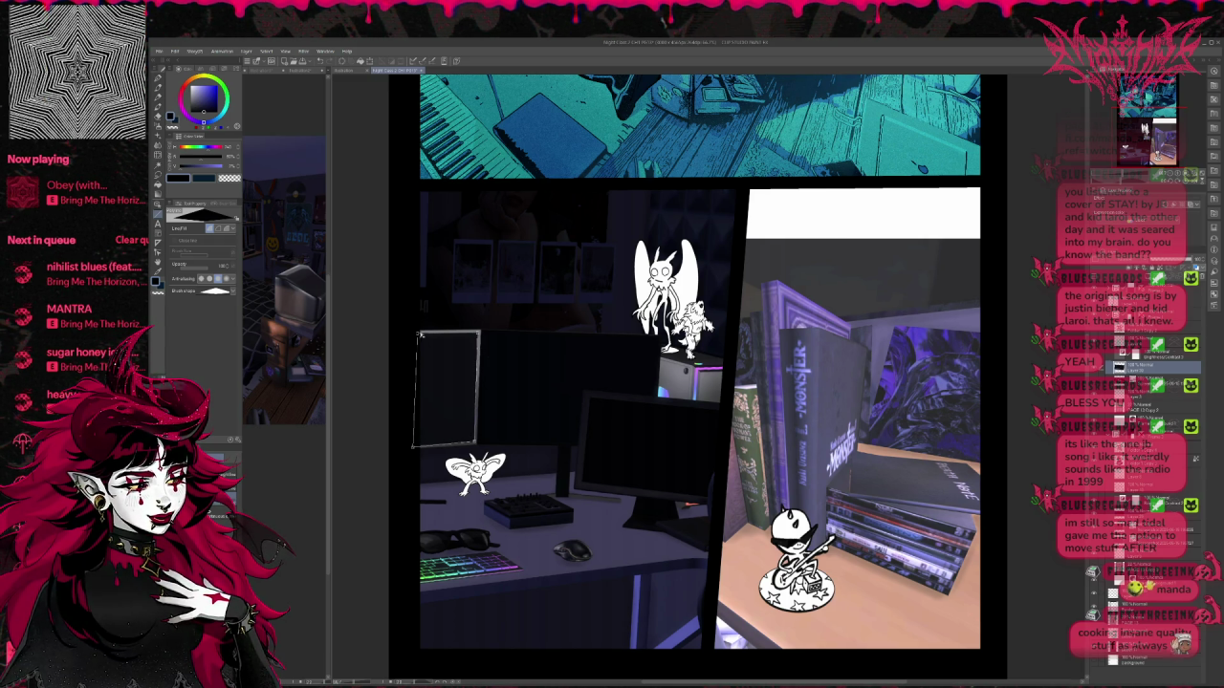
key(ctrl+z)
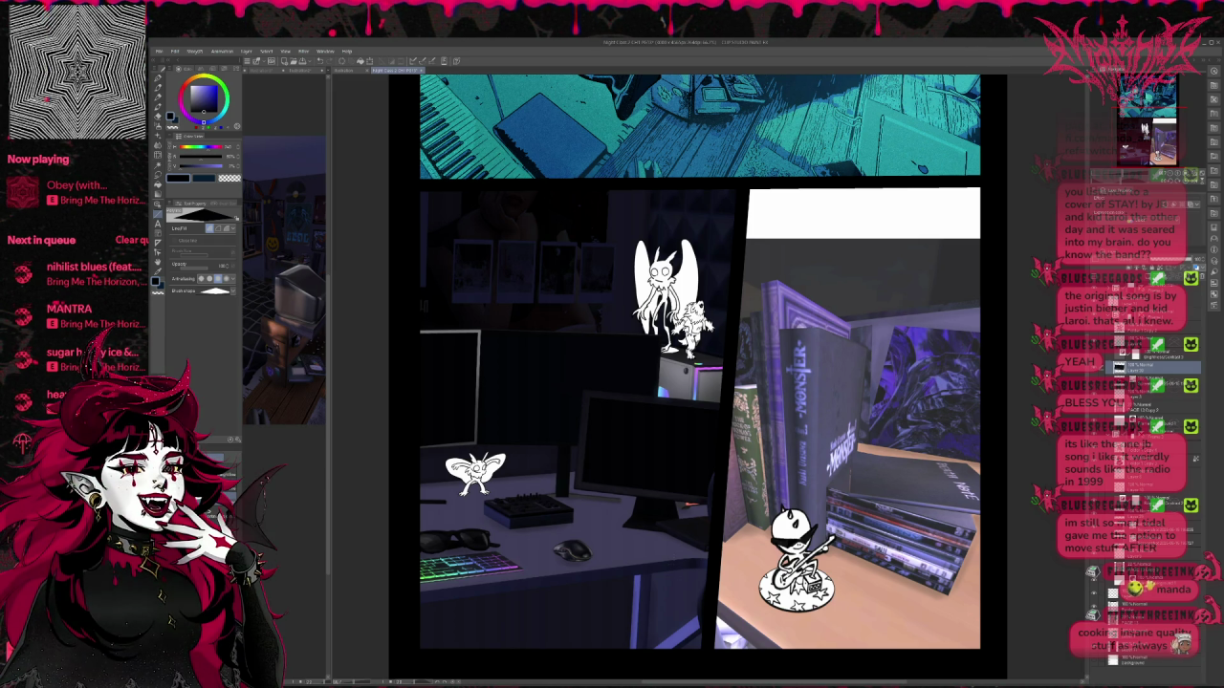
click(1119, 367)
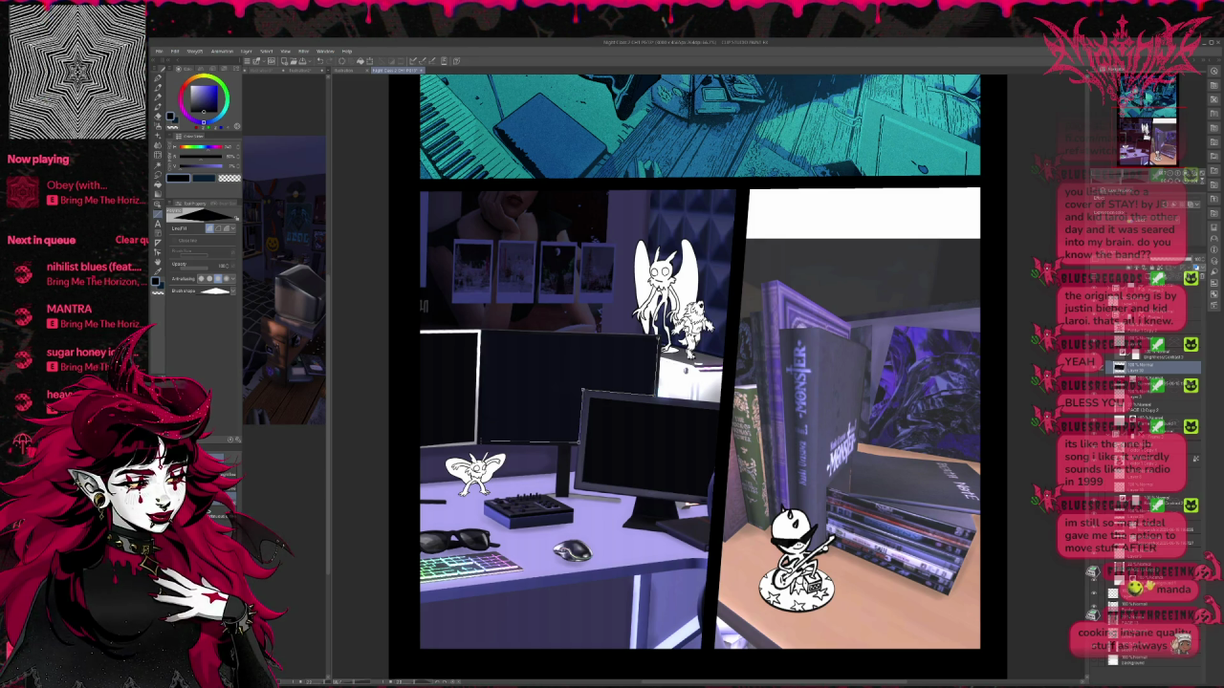
drag(485, 334, 660, 336)
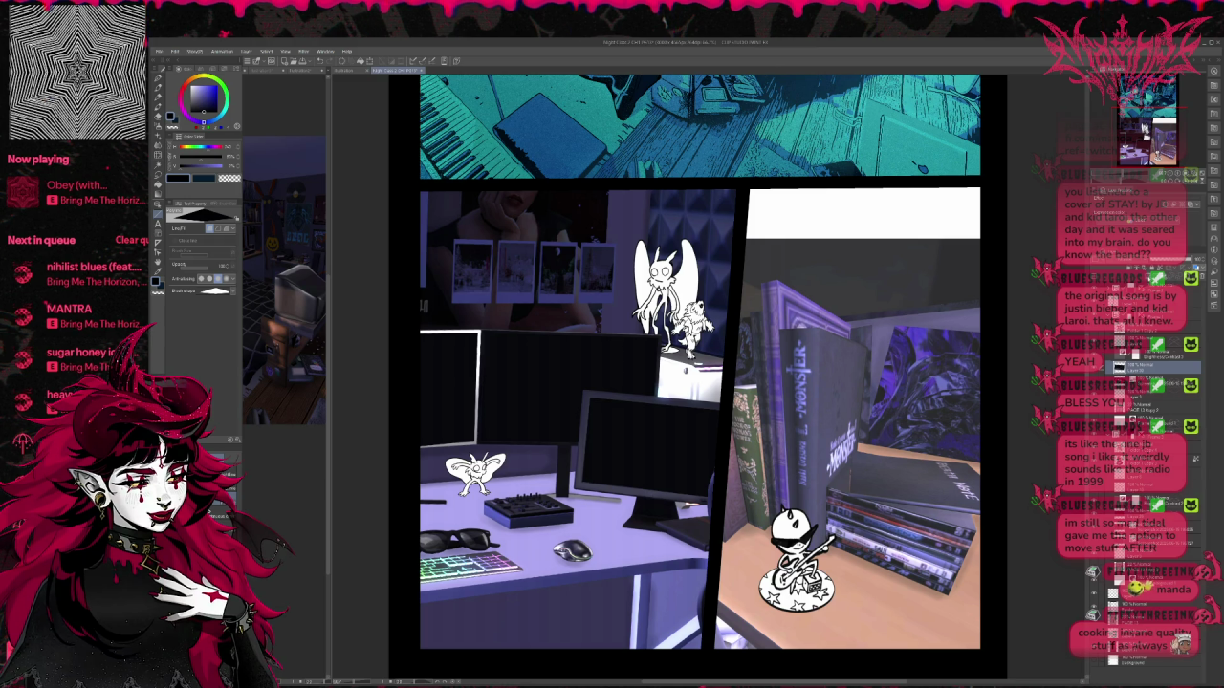
key(ctrl+shift+n)
click(1120, 380)
click(1119, 379)
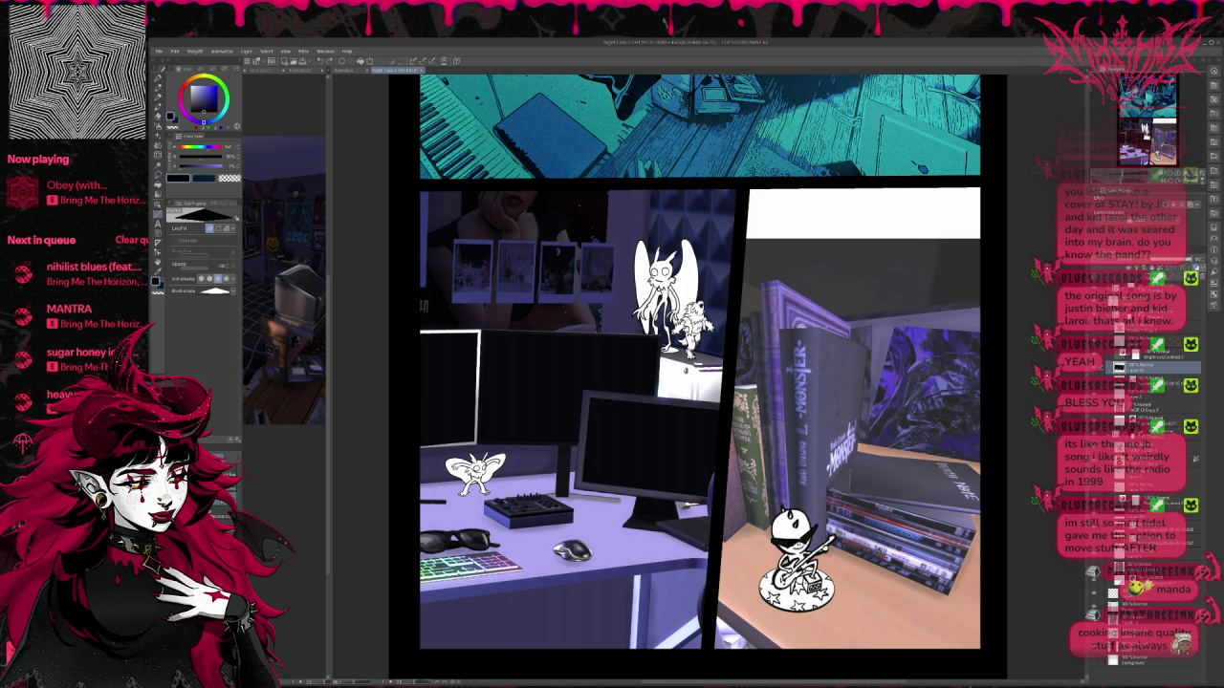
scroll(867, 408, up, 2)
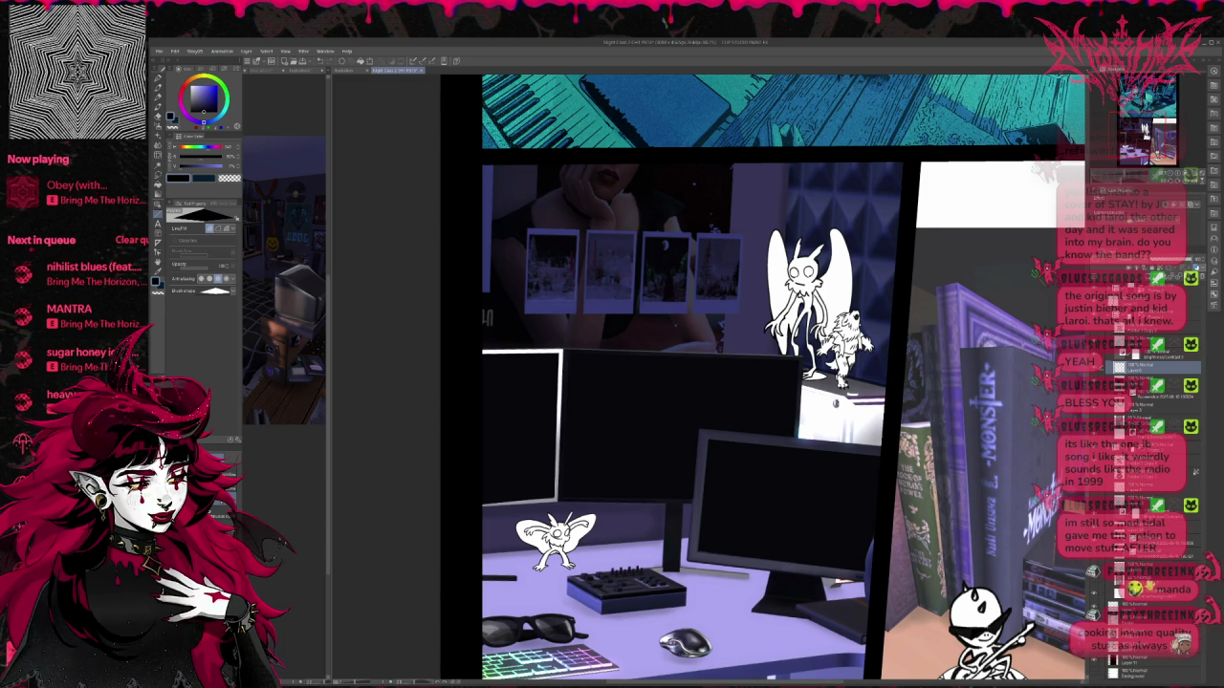
Step: Pick purple-blue and fill the right monitor's screen, touching up its top and left edges
click(215, 167)
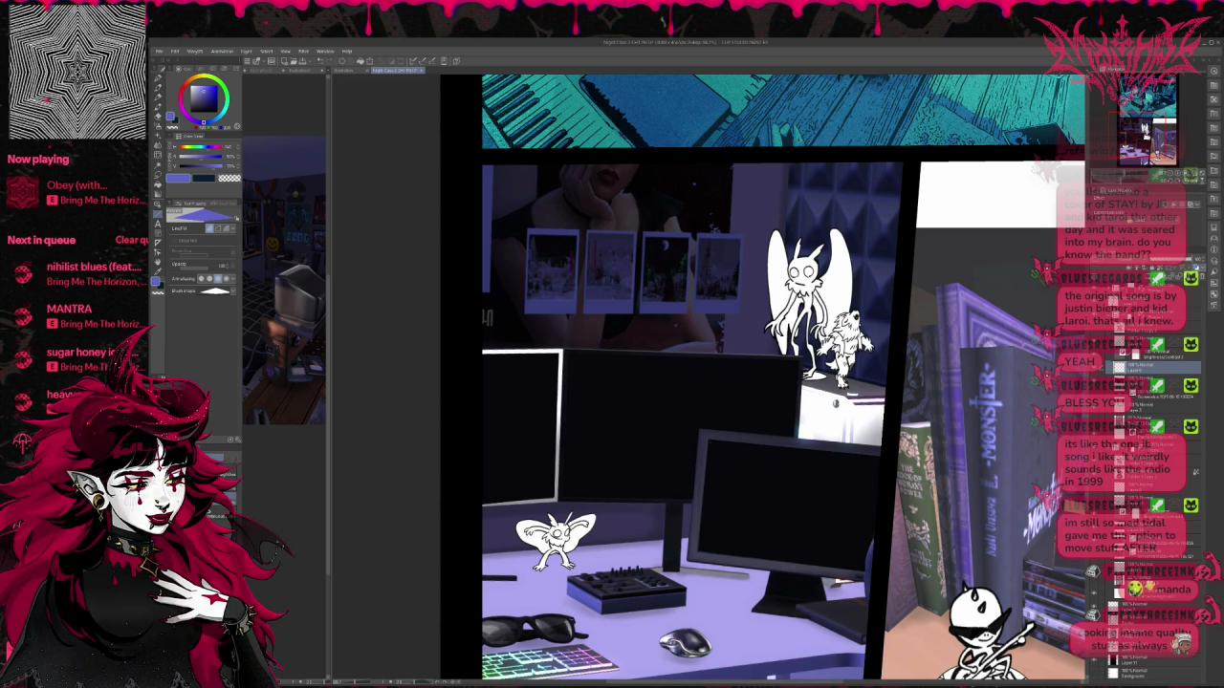
mouse_move(708, 441)
mouse_down()
mouse_move(887, 457)
mouse_move(874, 541)
mouse_up()
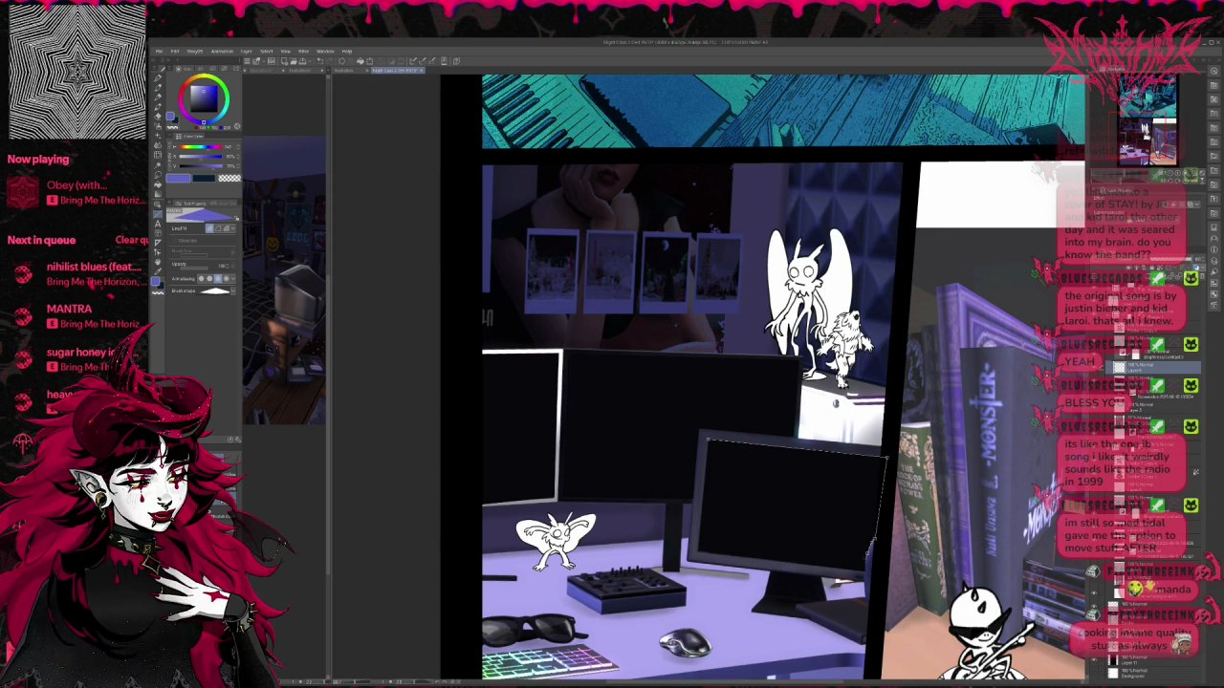
drag(812, 564, 698, 553)
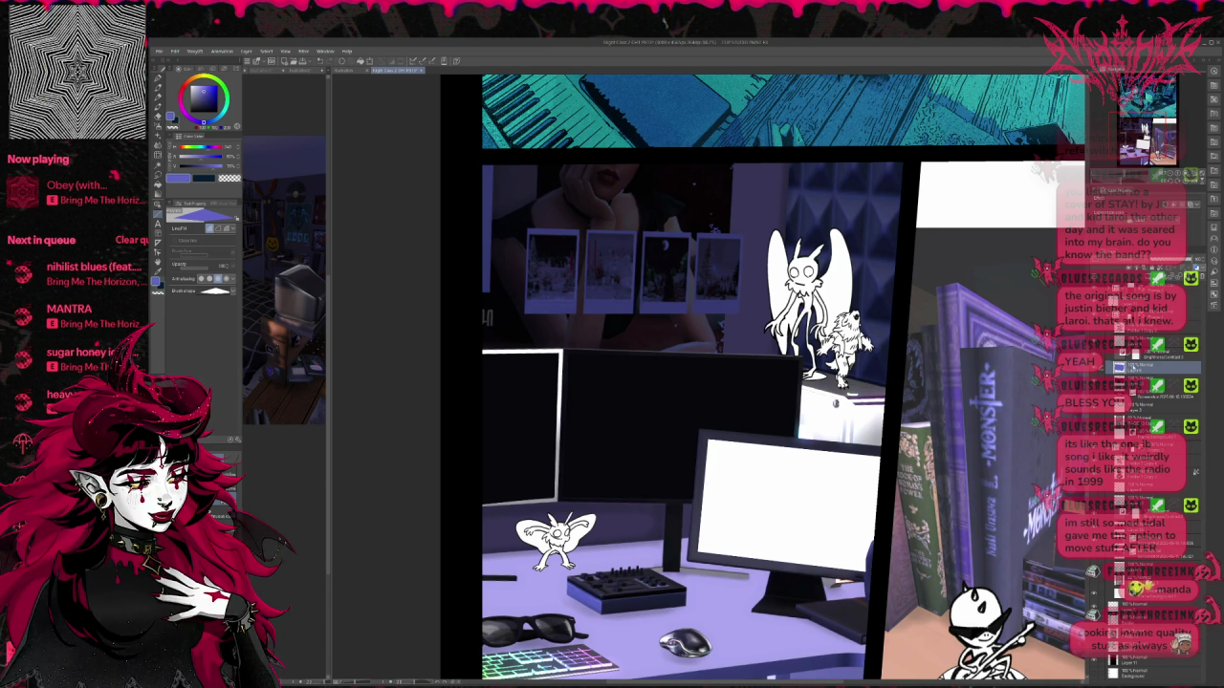
key(alt+BackSpace)
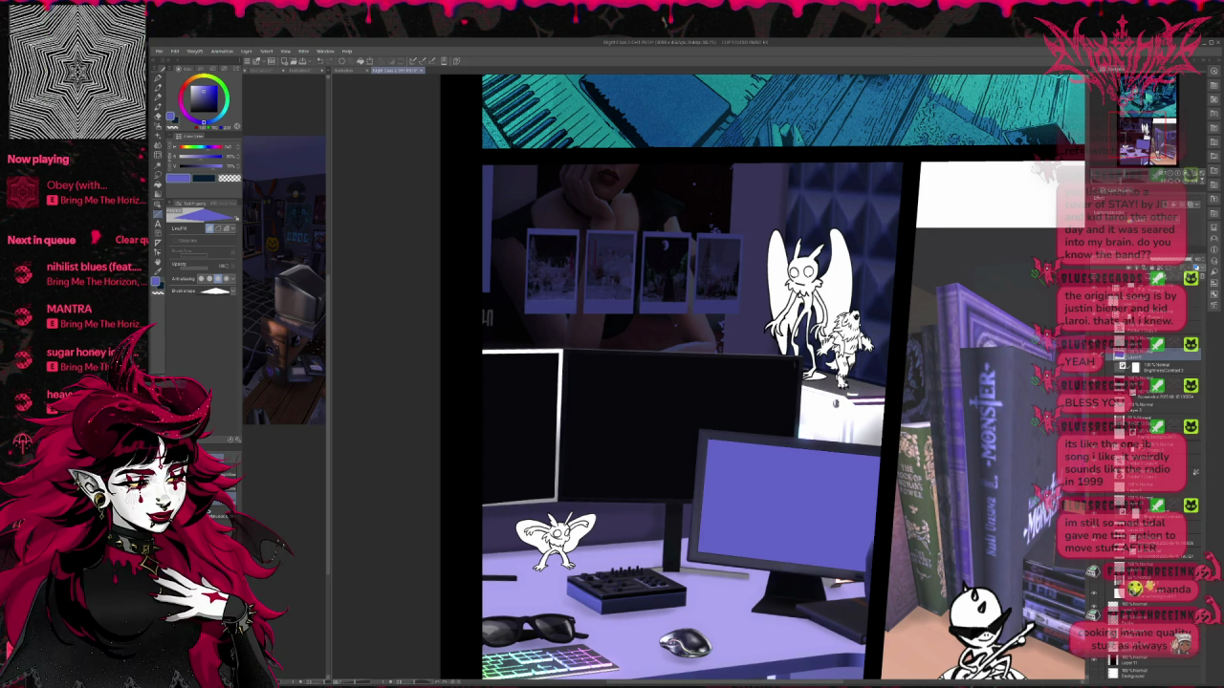
drag(729, 435, 799, 438)
mouse_move(698, 428)
mouse_down()
mouse_move(699, 490)
mouse_move(562, 498)
mouse_up()
Step: Outline and fill the middle and left monitor screens with the same purple-blue
drag(567, 352, 567, 495)
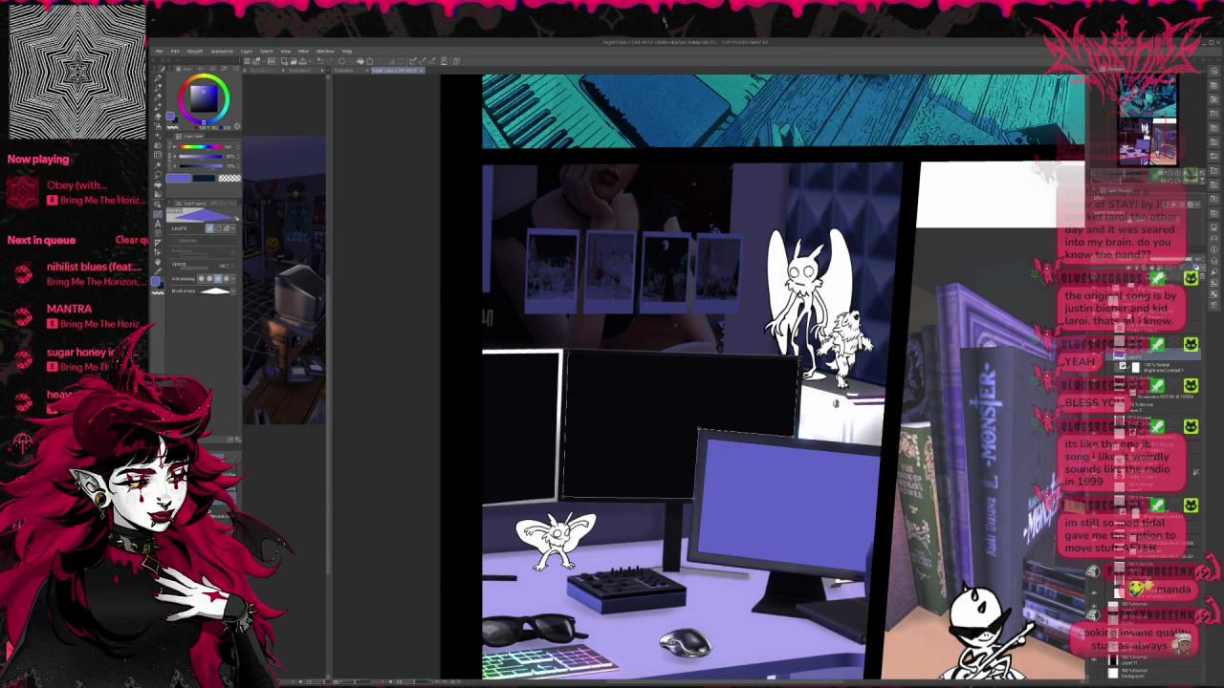
drag(572, 352, 788, 359)
click(678, 425)
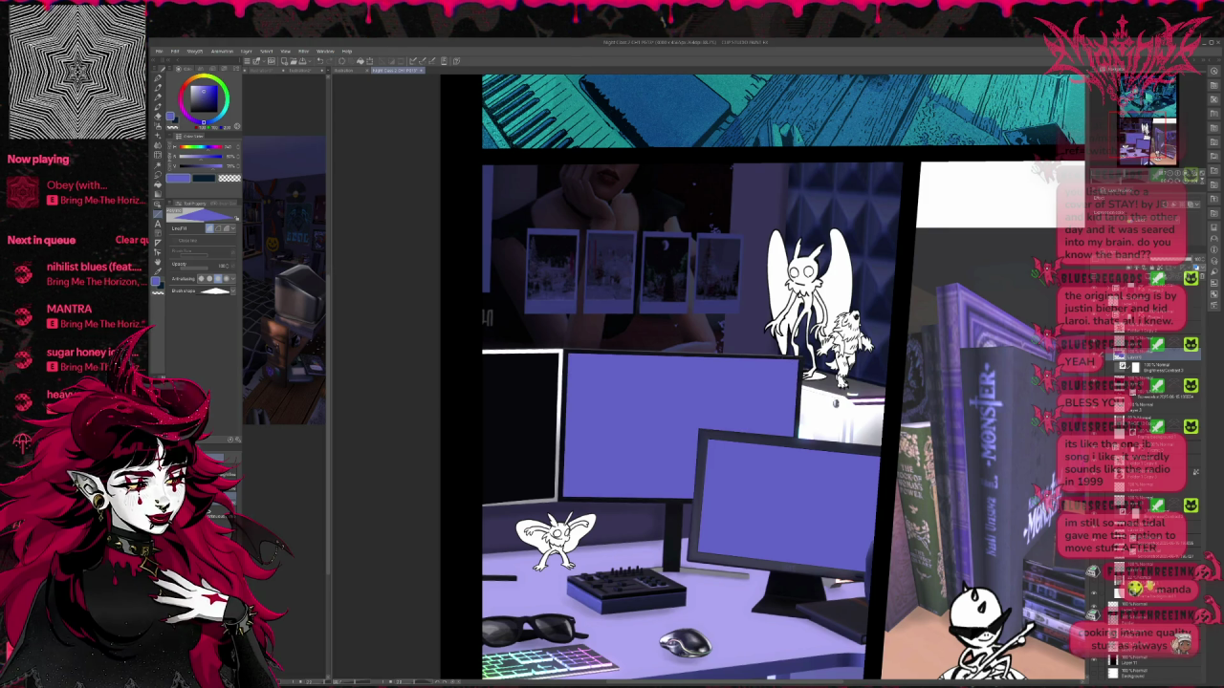
mouse_move(558, 367)
mouse_down()
mouse_move(551, 498)
mouse_move(475, 499)
mouse_move(480, 354)
mouse_move(558, 353)
mouse_up()
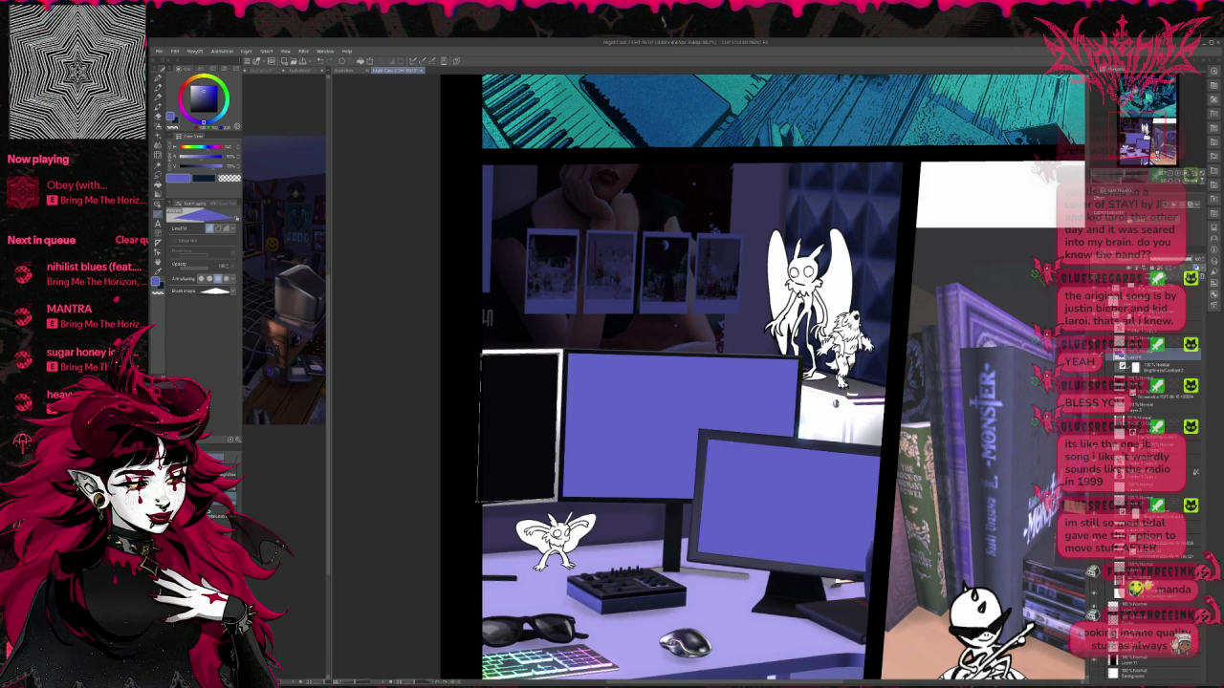
click(520, 425)
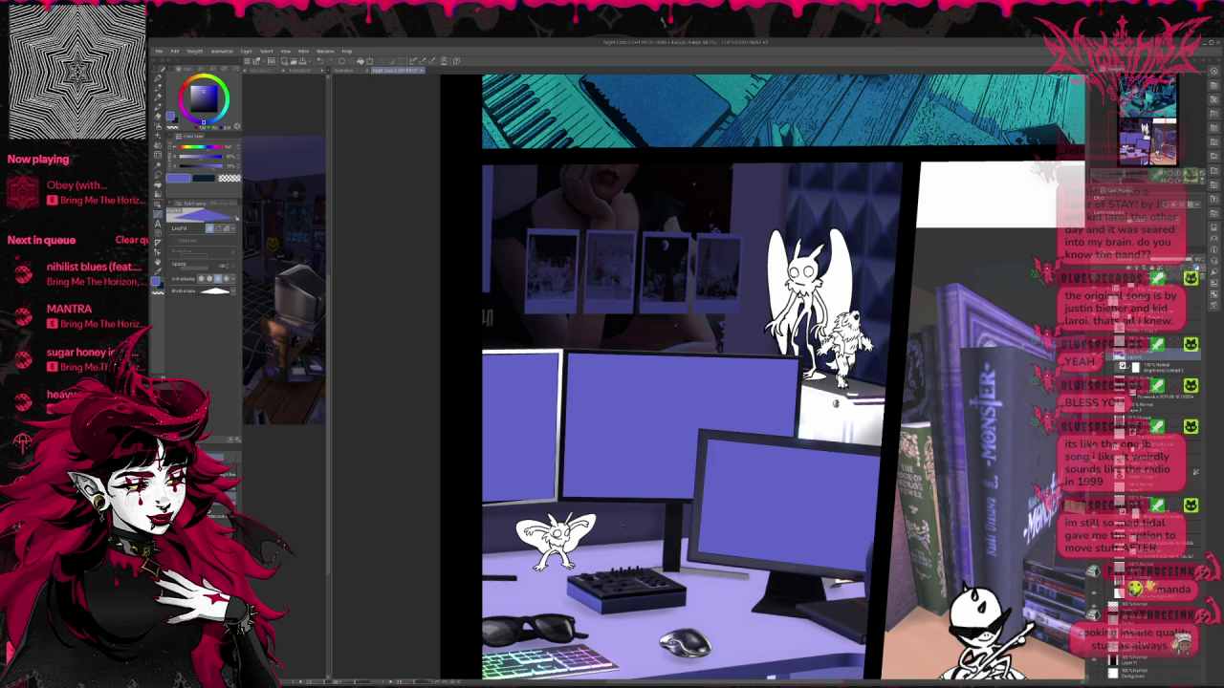
Step: Move to the photo layer below, switch to the brush, and dim then restore the desk photo
click(1156, 382)
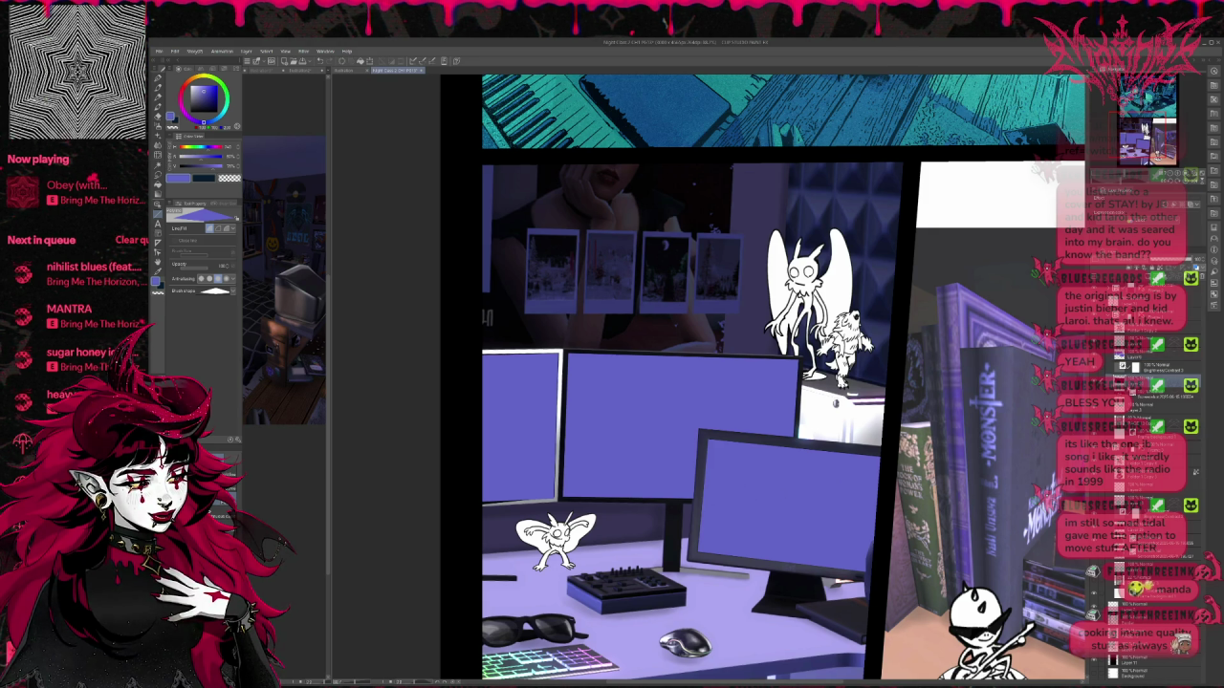
key(b)
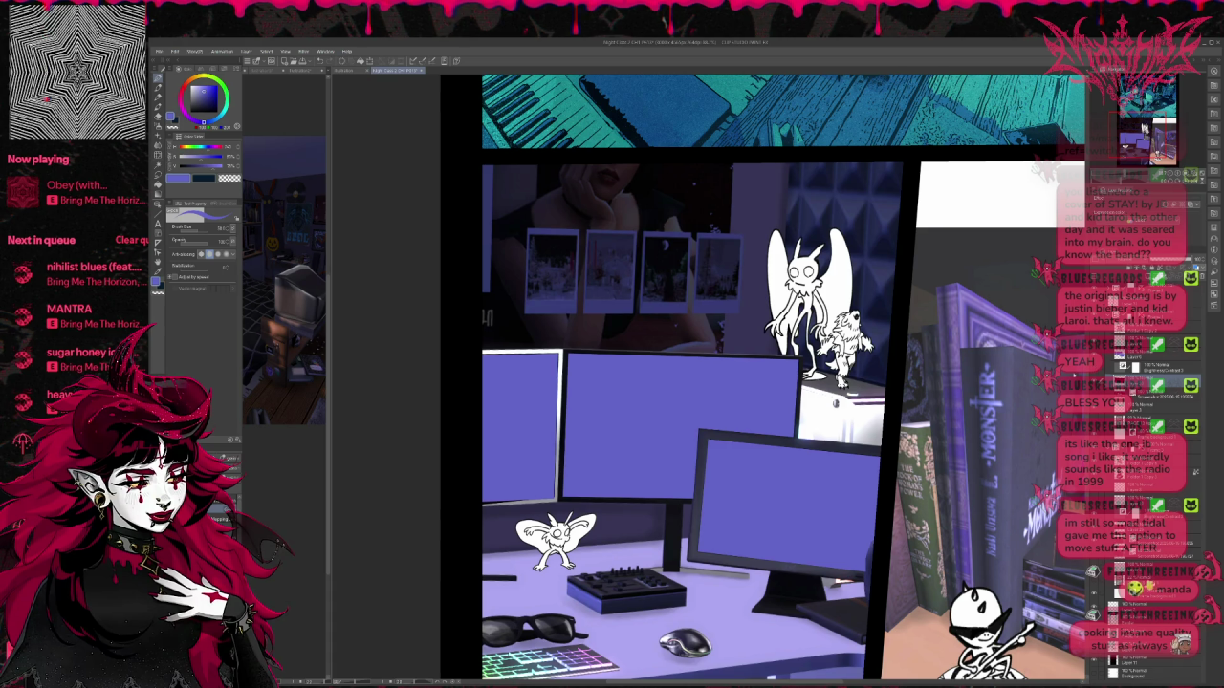
key(ctrl+z)
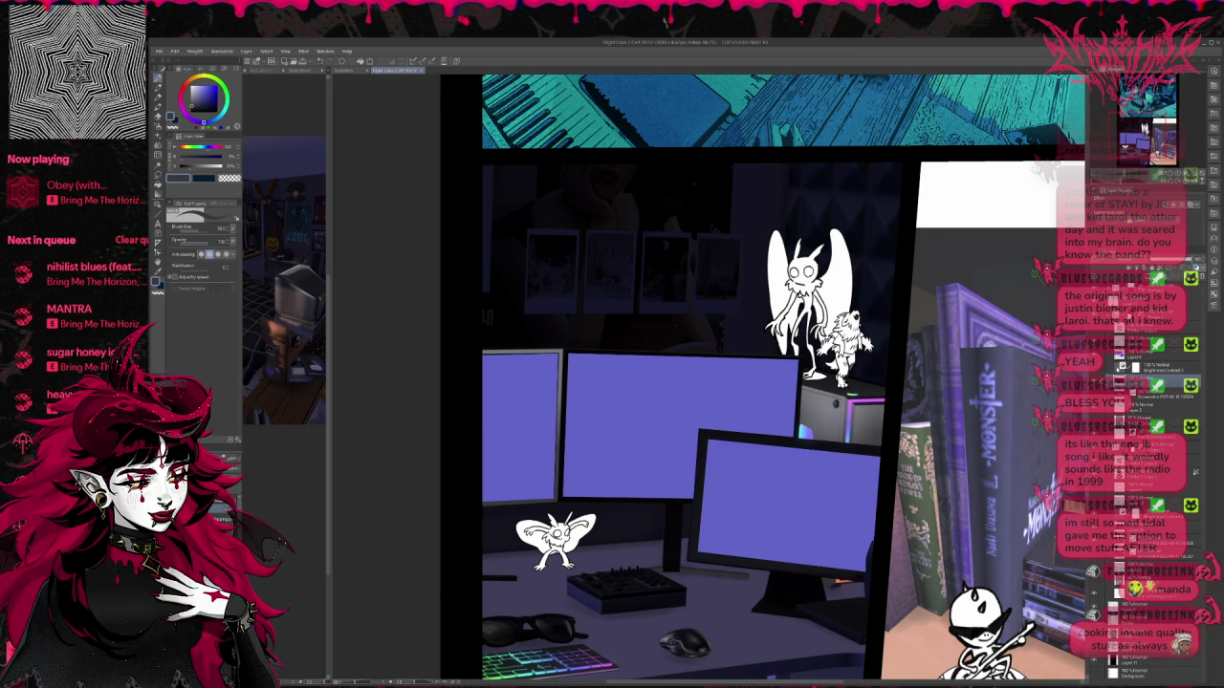
key(ctrl+z)
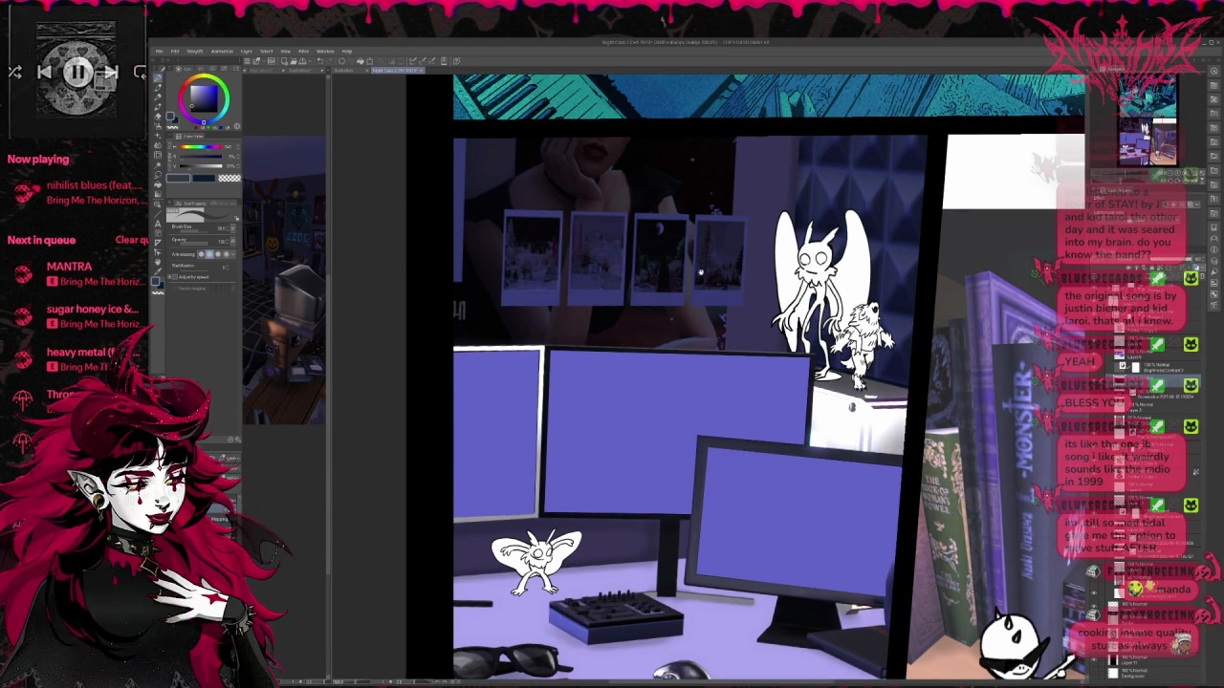
Step: Zoom out until the whole comic page, desk and bookshelf panels, fits the window
scroll(722, 488, up, 5)
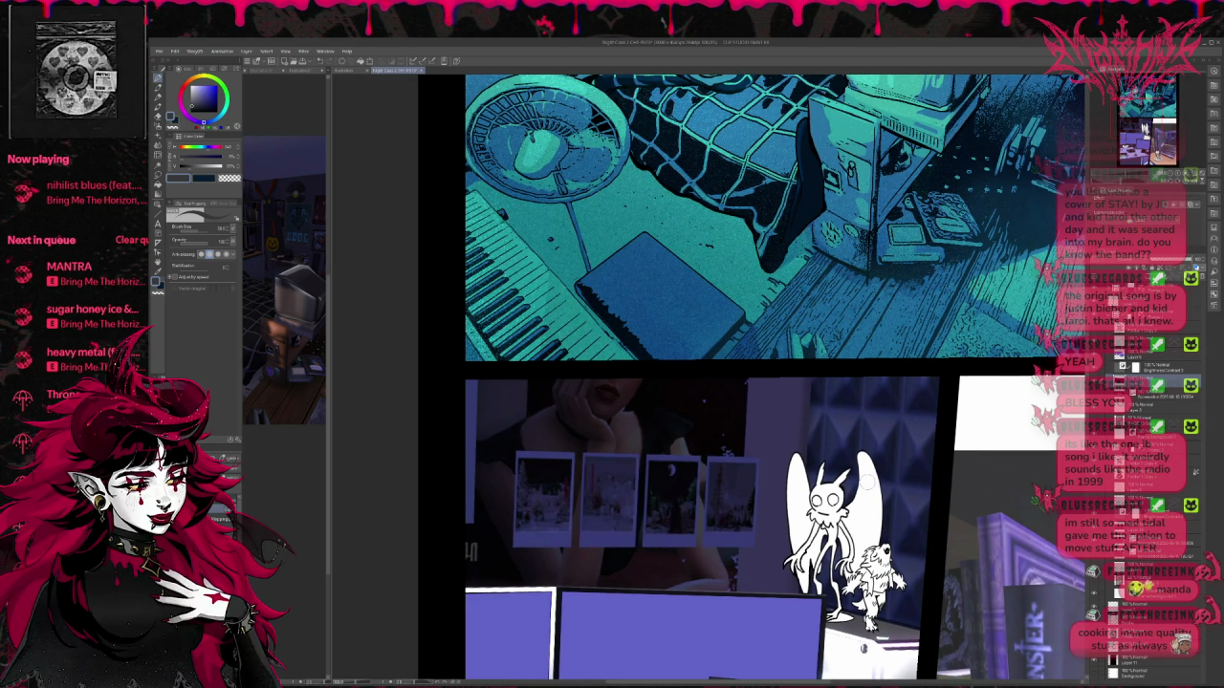
scroll(723, 488, down, 2)
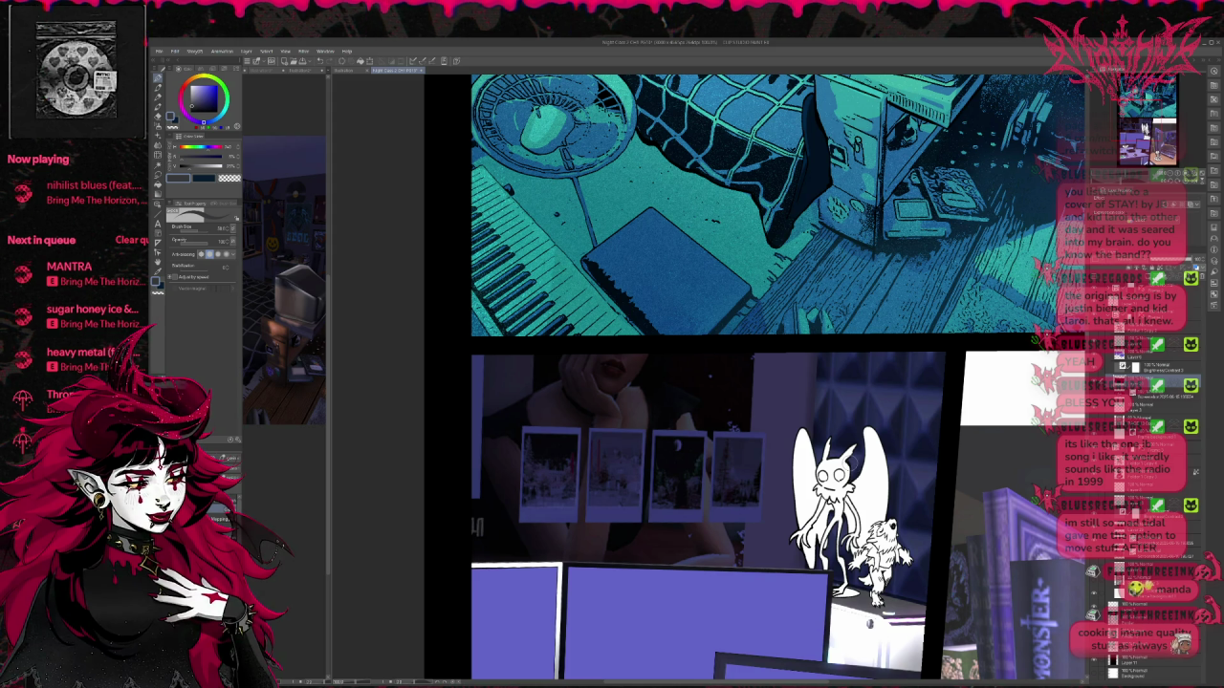
scroll(778, 377, down, 2)
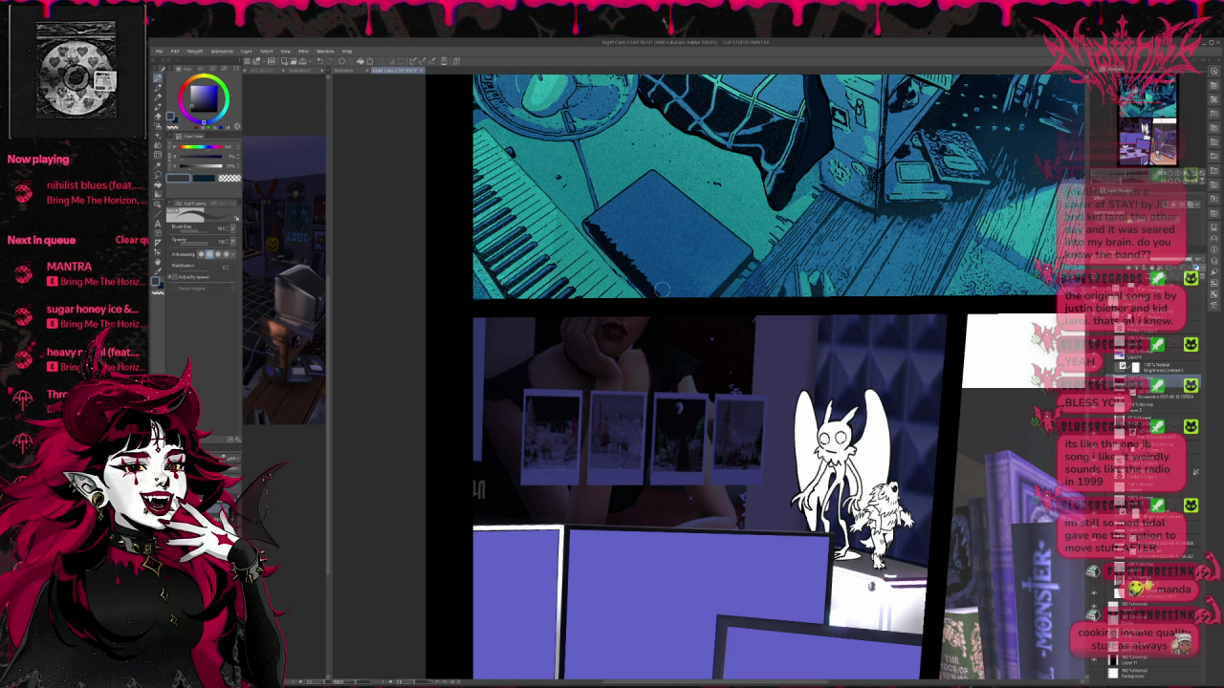
scroll(757, 297, down, 3)
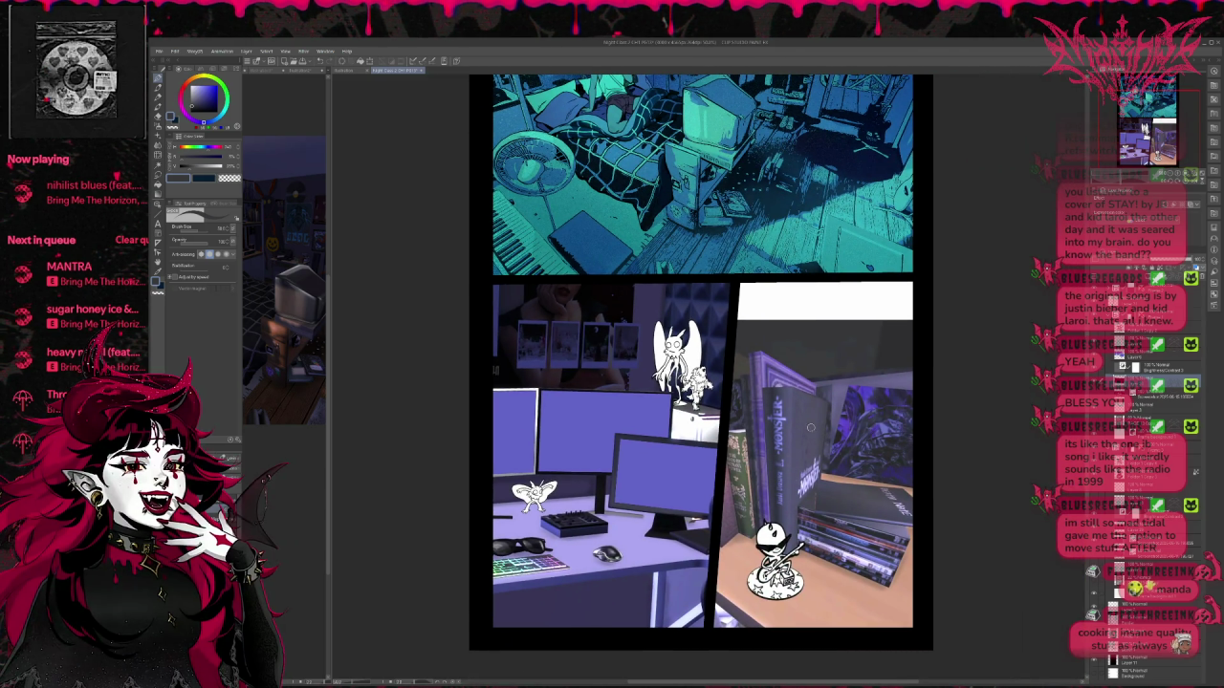
scroll(700, 363, down, 2)
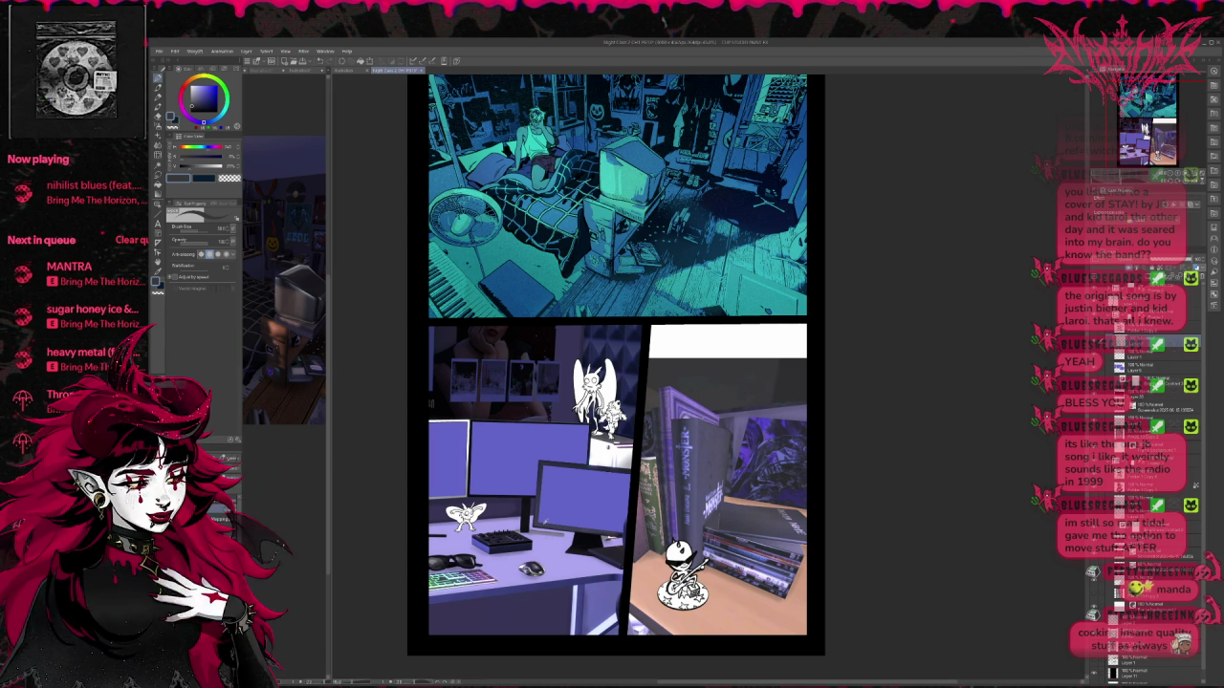
Step: Paint the desk moth and tall winged creature over as dark outlines
drag(438, 507, 476, 516)
drag(576, 356, 604, 426)
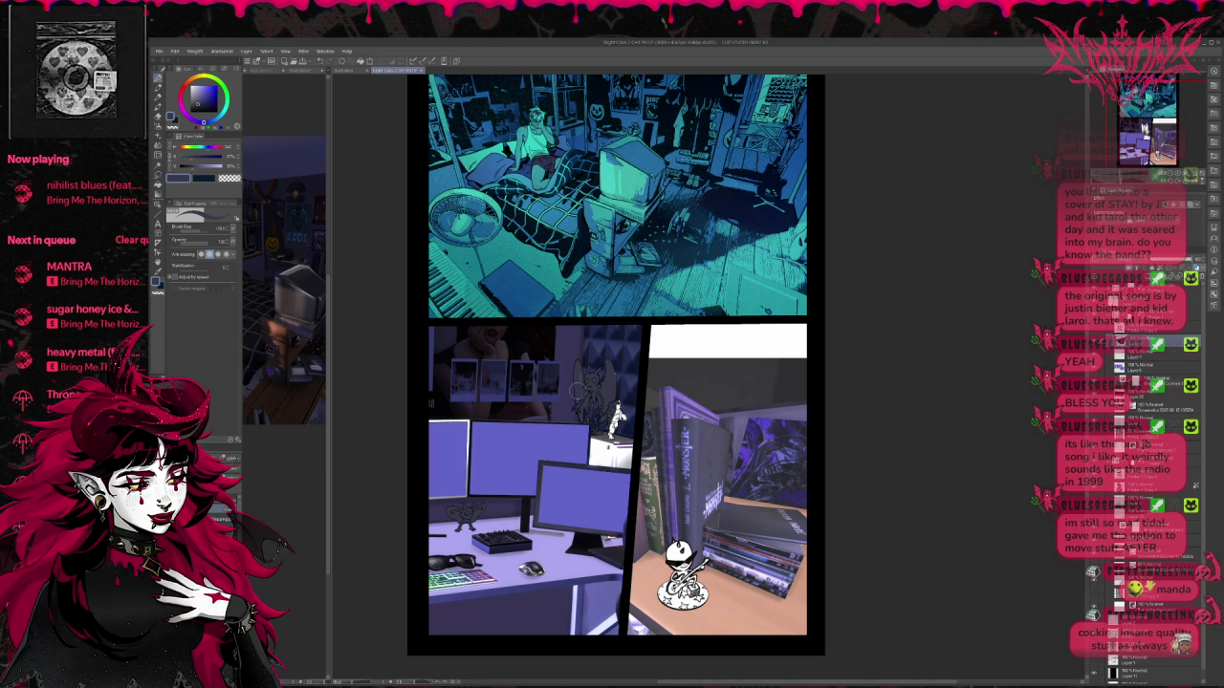
scroll(616, 406, up, 2)
scroll(617, 406, up, 1)
scroll(616, 421, up, 1)
scroll(616, 459, up, 1)
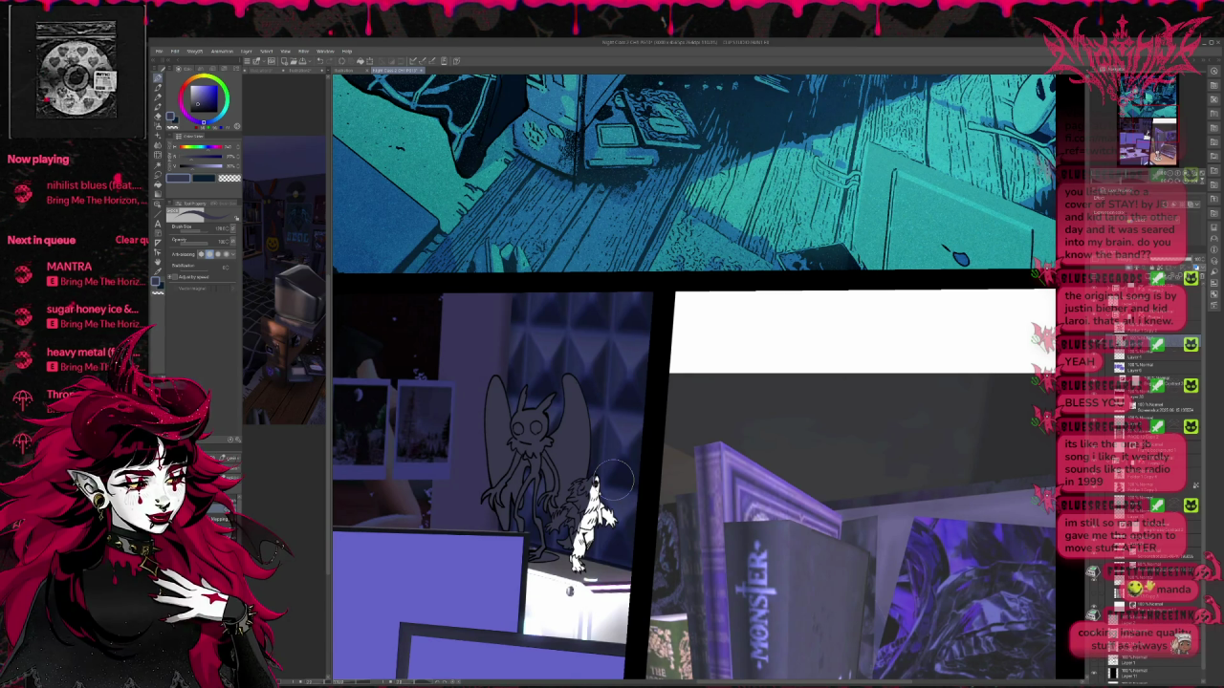
Step: Choose red and dot red eyes onto the tall winged creature
click(227, 149)
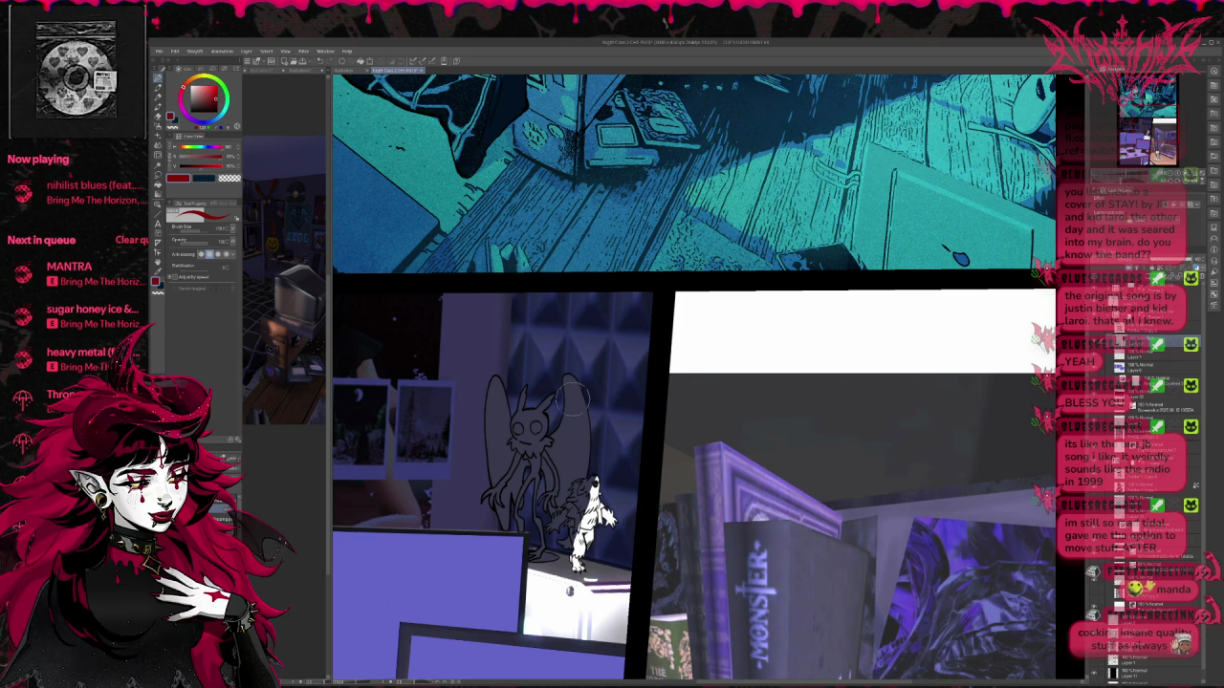
click(523, 426)
click(537, 426)
click(539, 426)
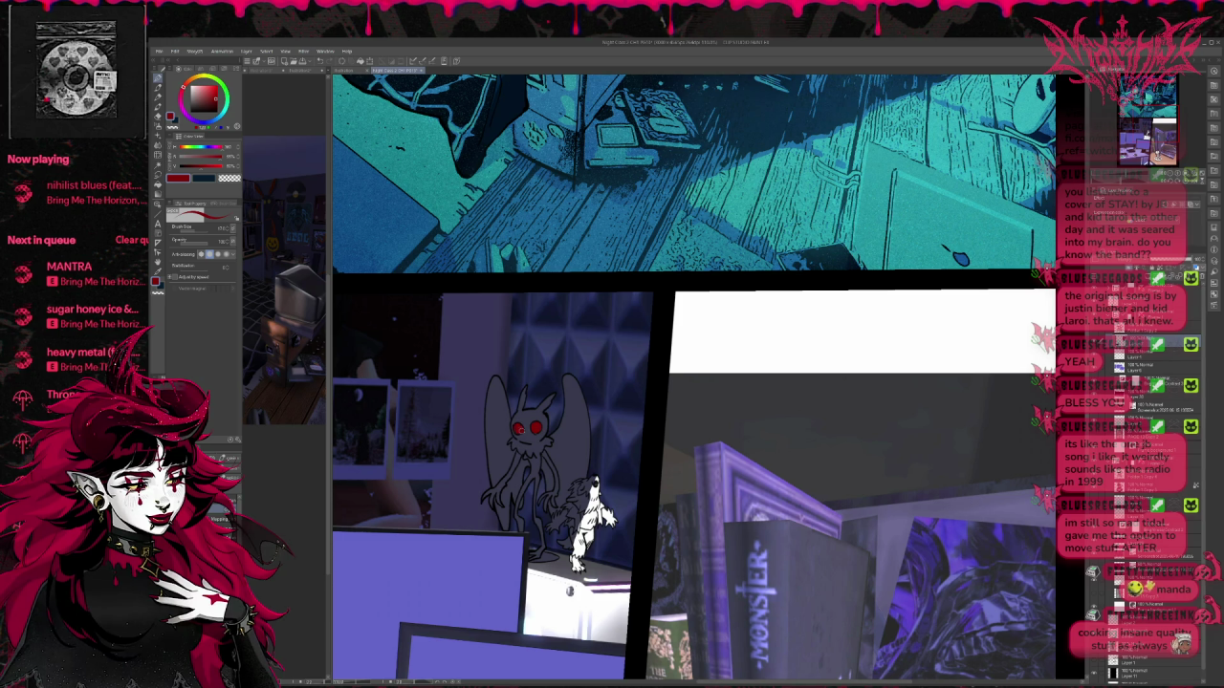
Step: Dot red into both eyes of the desk moth creature
drag(524, 426, 808, 139)
click(509, 464)
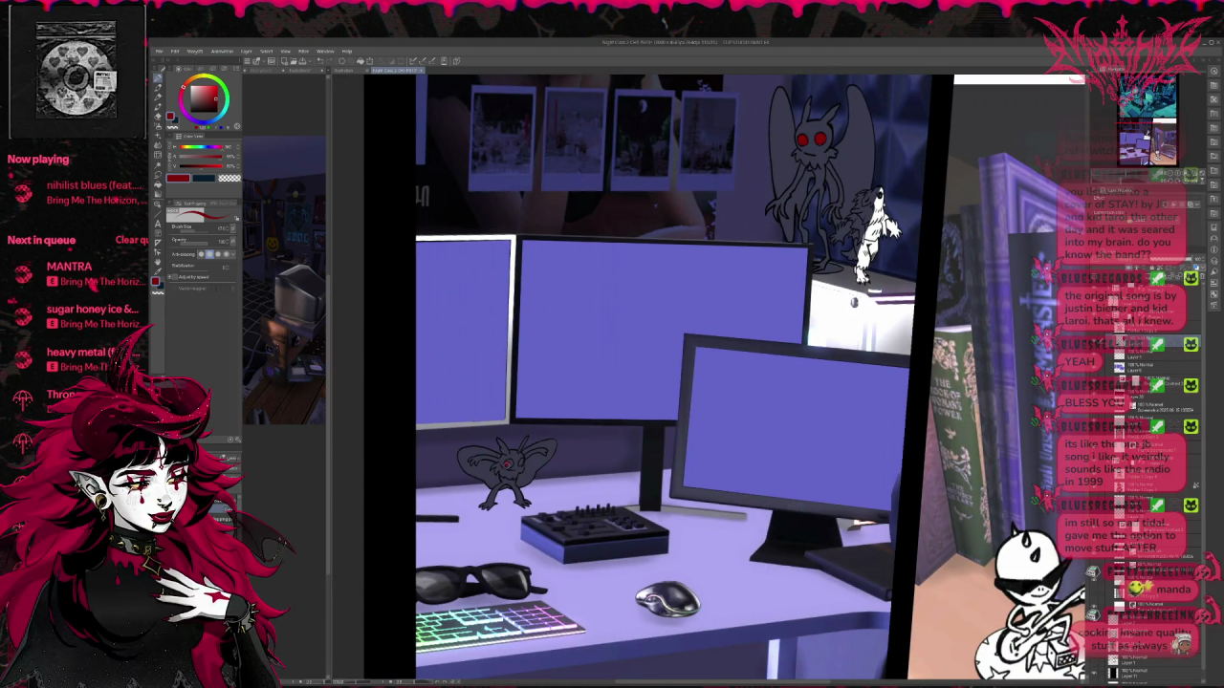
click(524, 460)
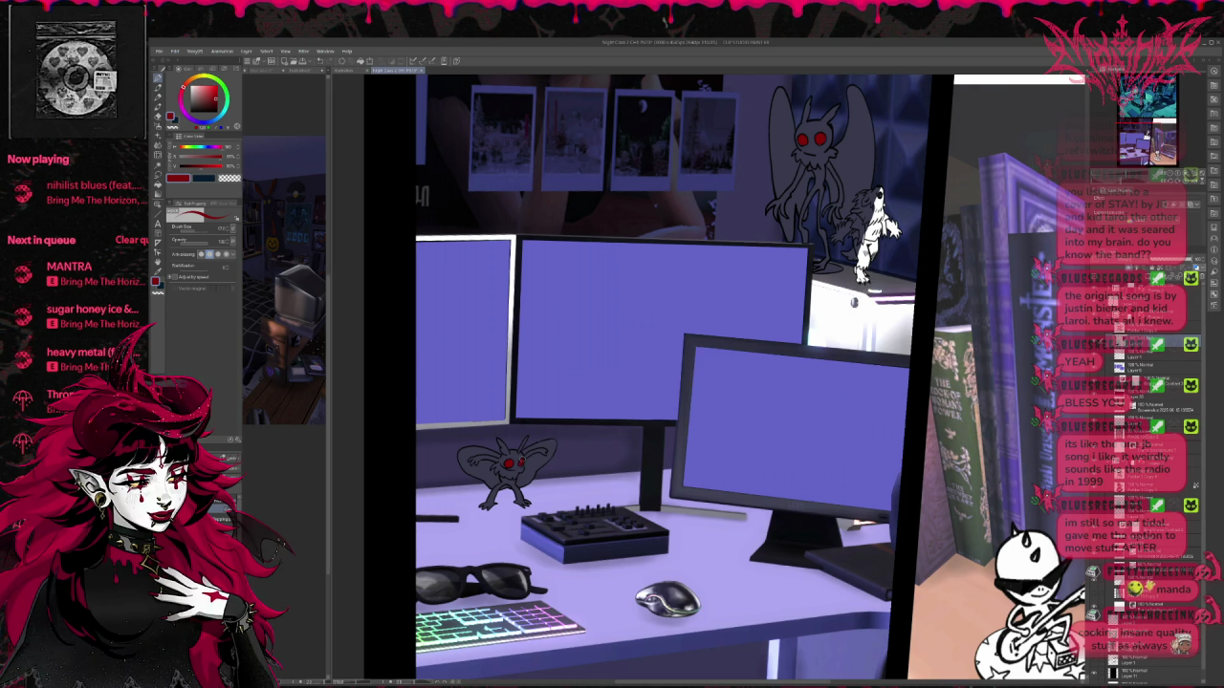
drag(573, 431, 529, 478)
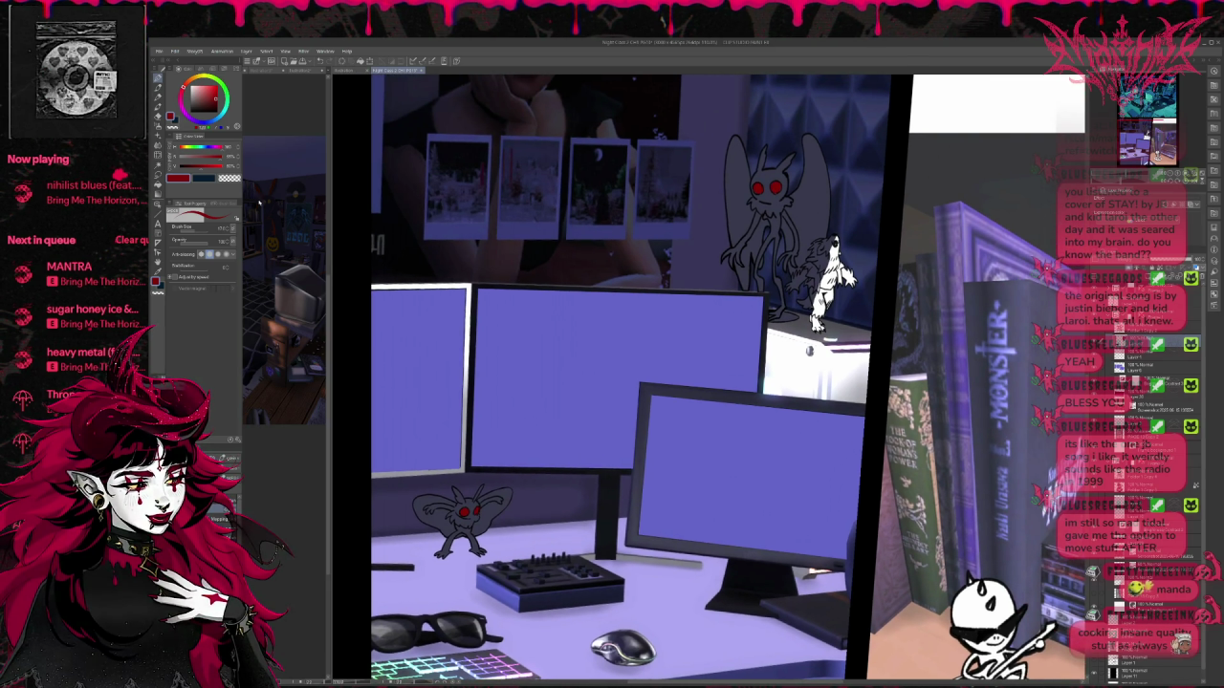
scroll(432, 484, down, 1)
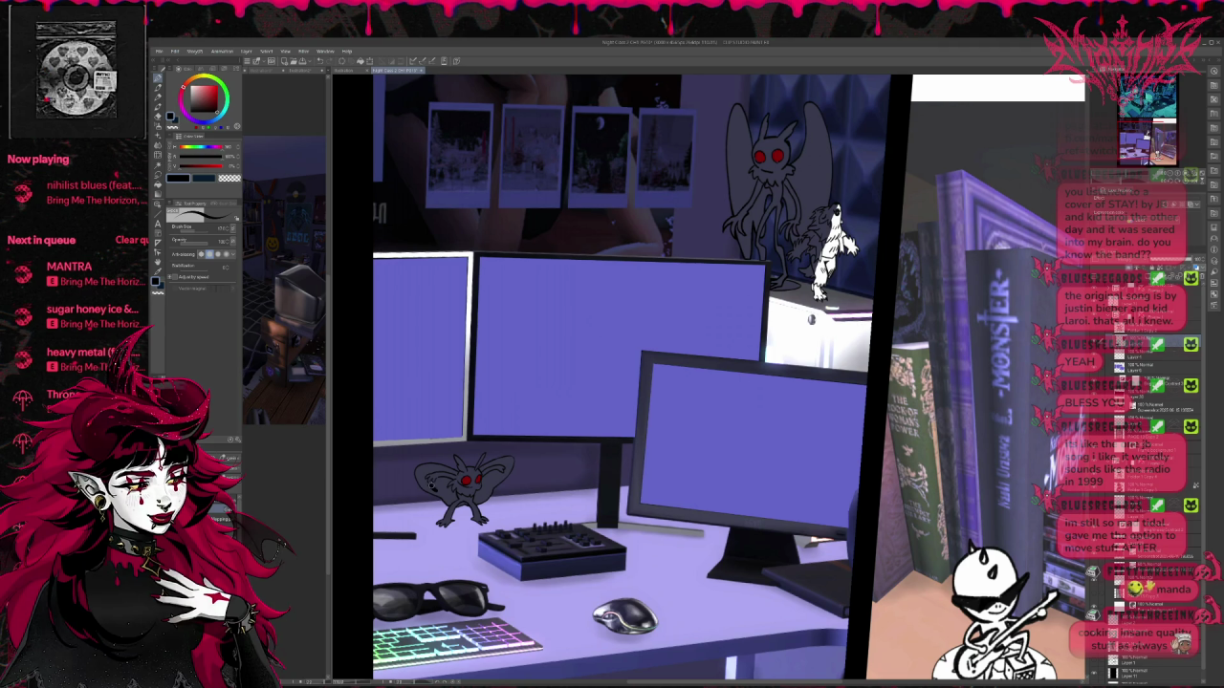
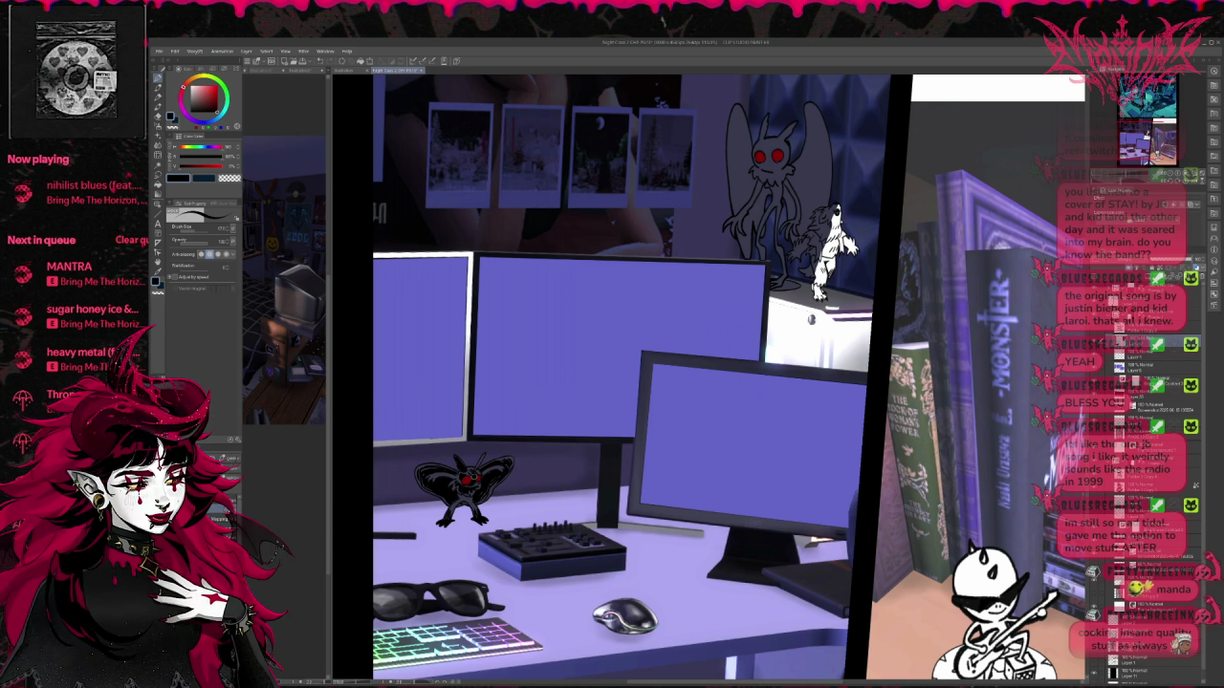
Step: Spray a speckled dark-blue airbrush texture over the small black moth's wings on the desk
scroll(622, 382, left, 1)
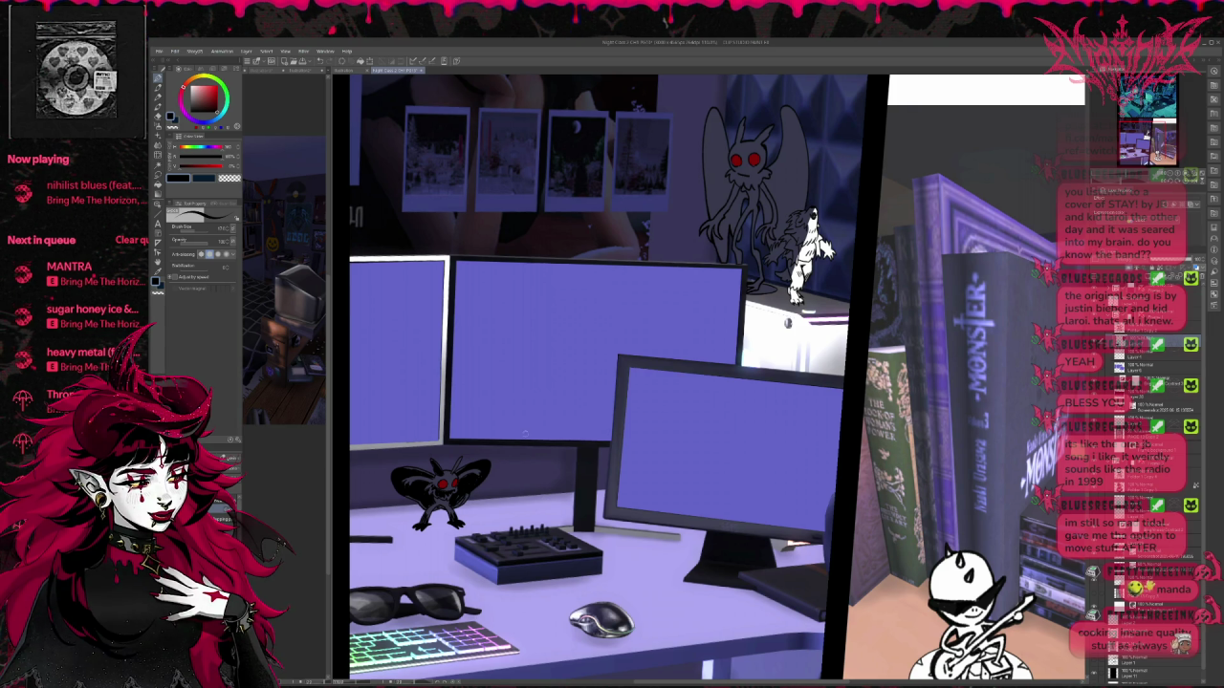
key(x)
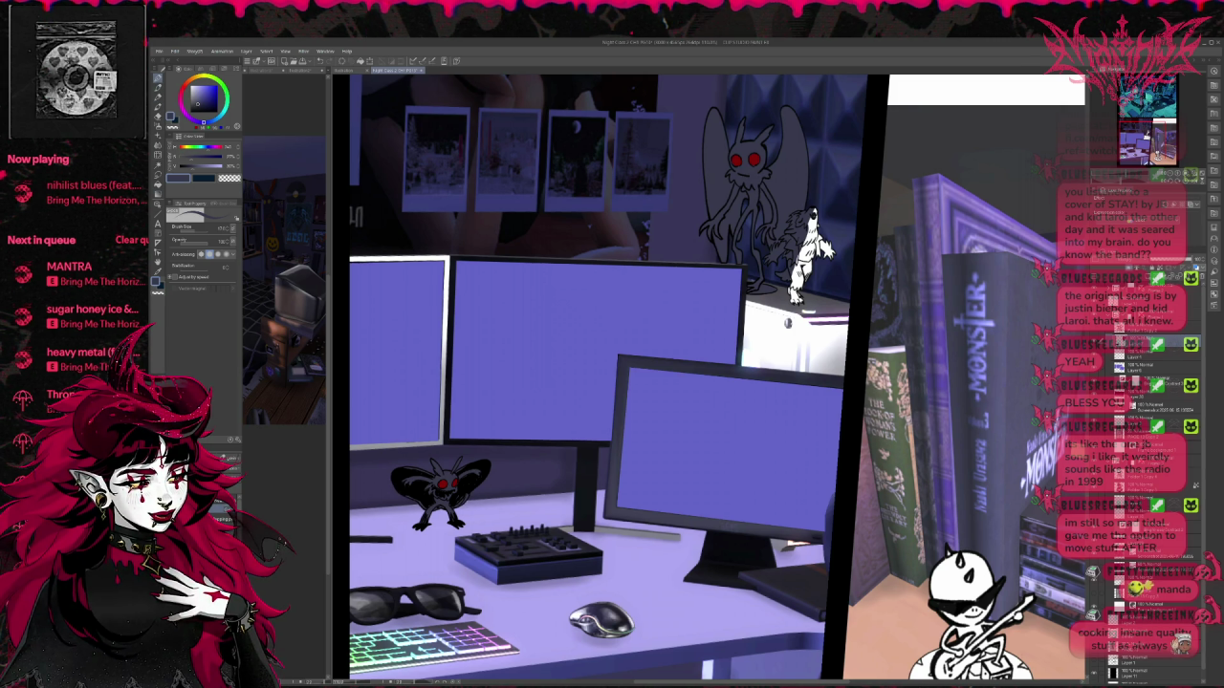
key(b)
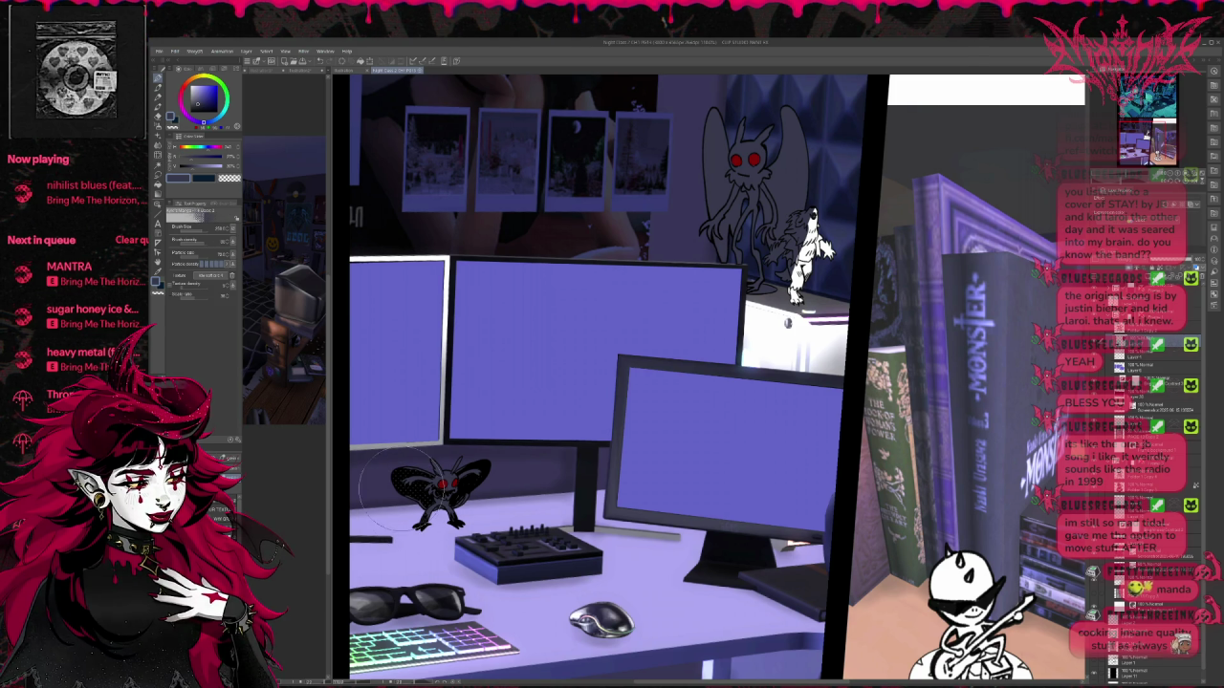
drag(407, 449, 431, 473)
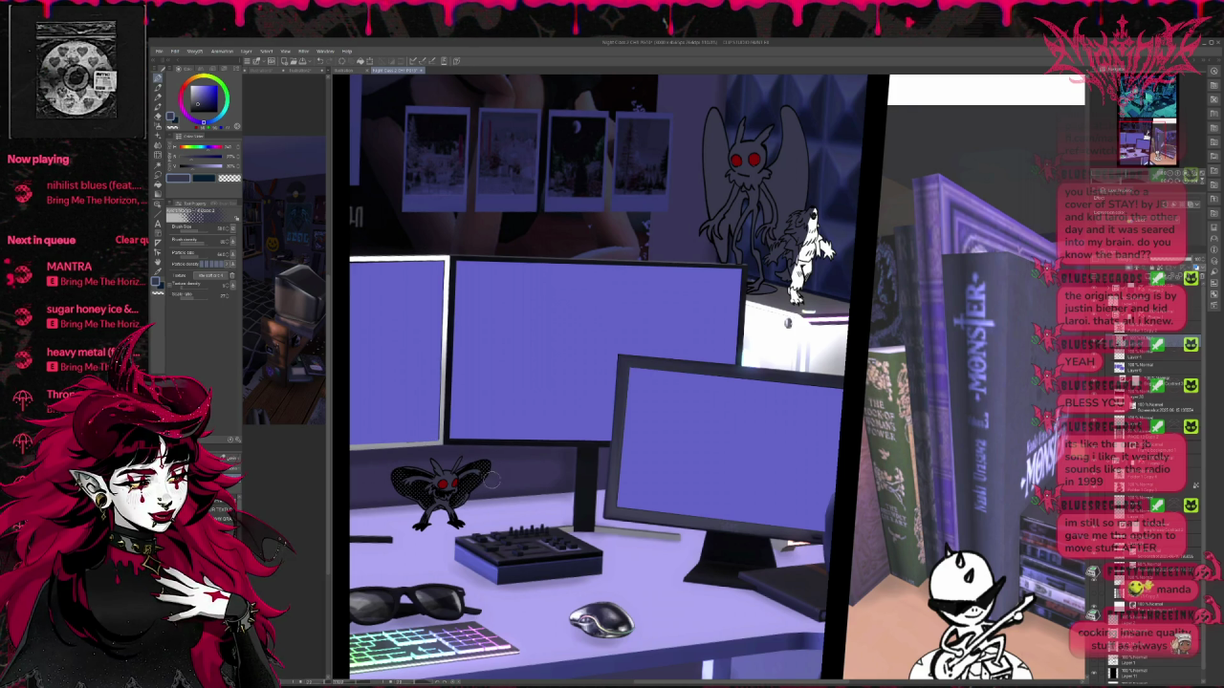
scroll(559, 486, down, 1)
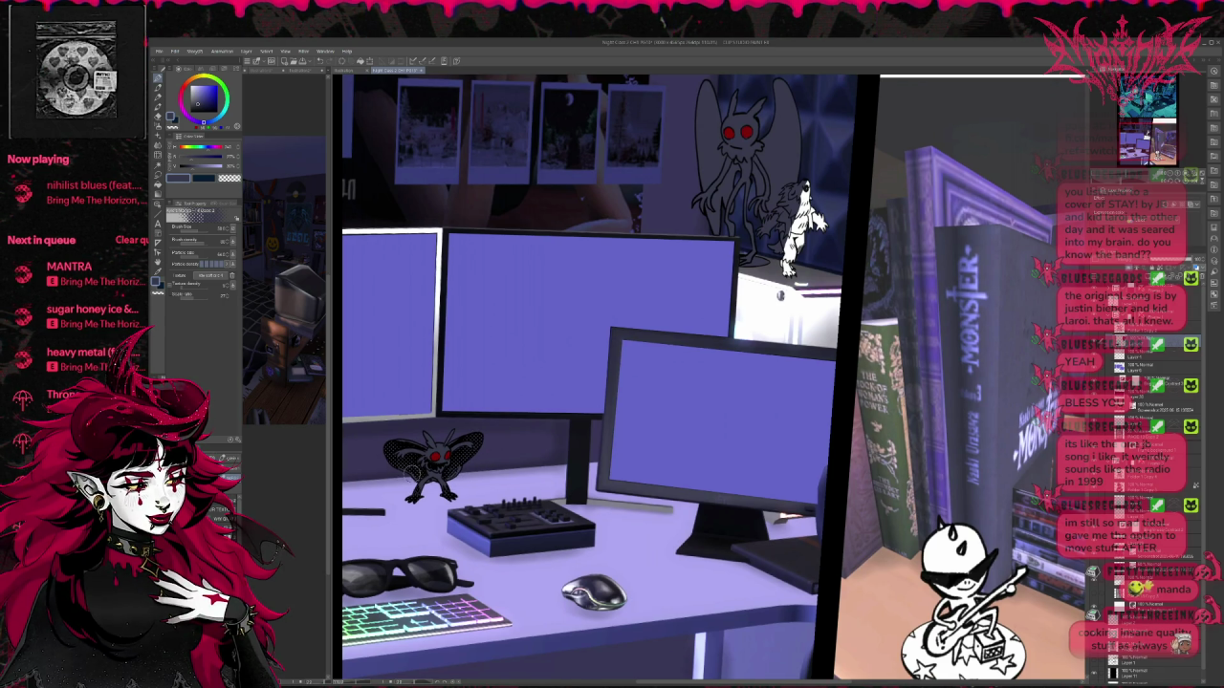
Step: Scroll up to the tall moth creature's panel, choose a dark colour and the G-pen
scroll(382, 409, up, 6)
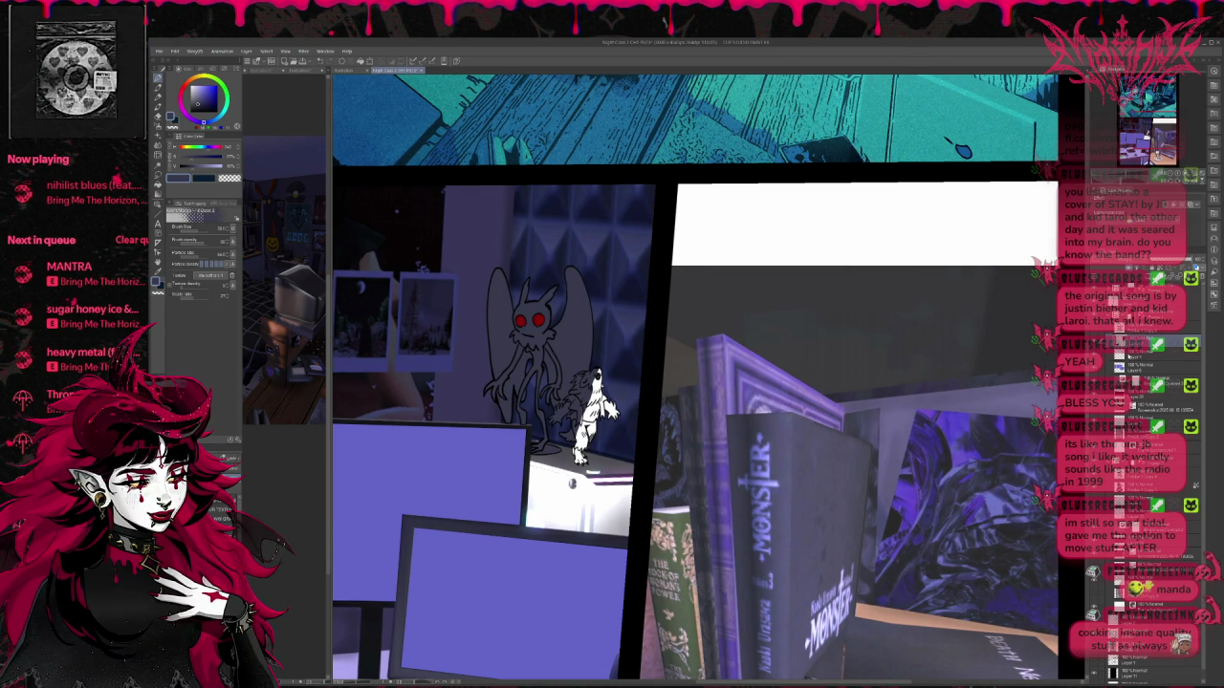
click(191, 165)
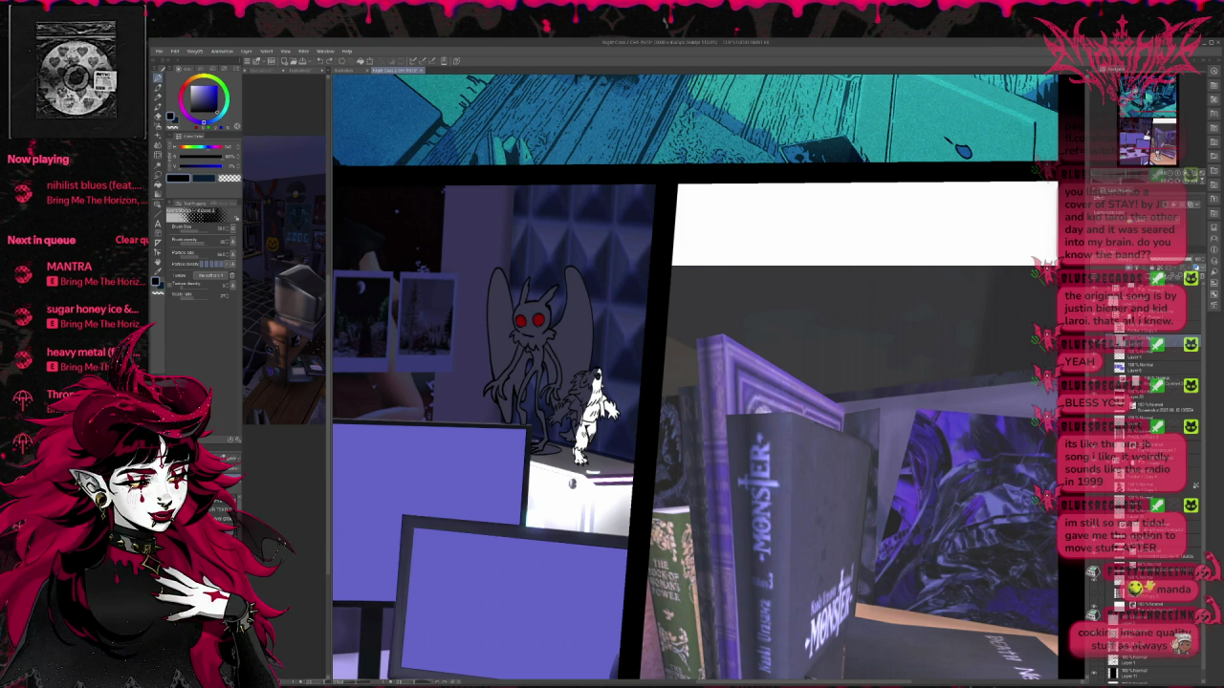
key(p)
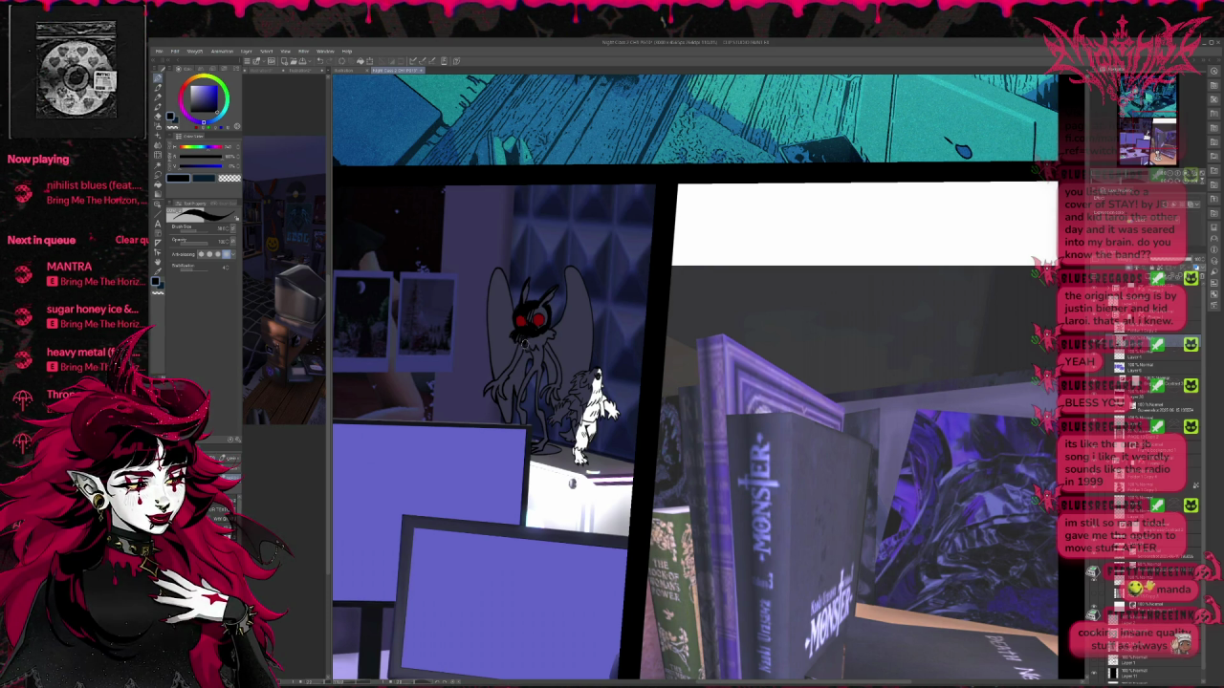
Step: Ink the tall moth creature's left claw, body and left wing solid black
mouse_move(491, 383)
mouse_down()
mouse_move(503, 400)
mouse_move(522, 337)
mouse_move(555, 388)
mouse_move(518, 404)
mouse_move(533, 350)
mouse_move(535, 407)
mouse_move(535, 350)
mouse_up()
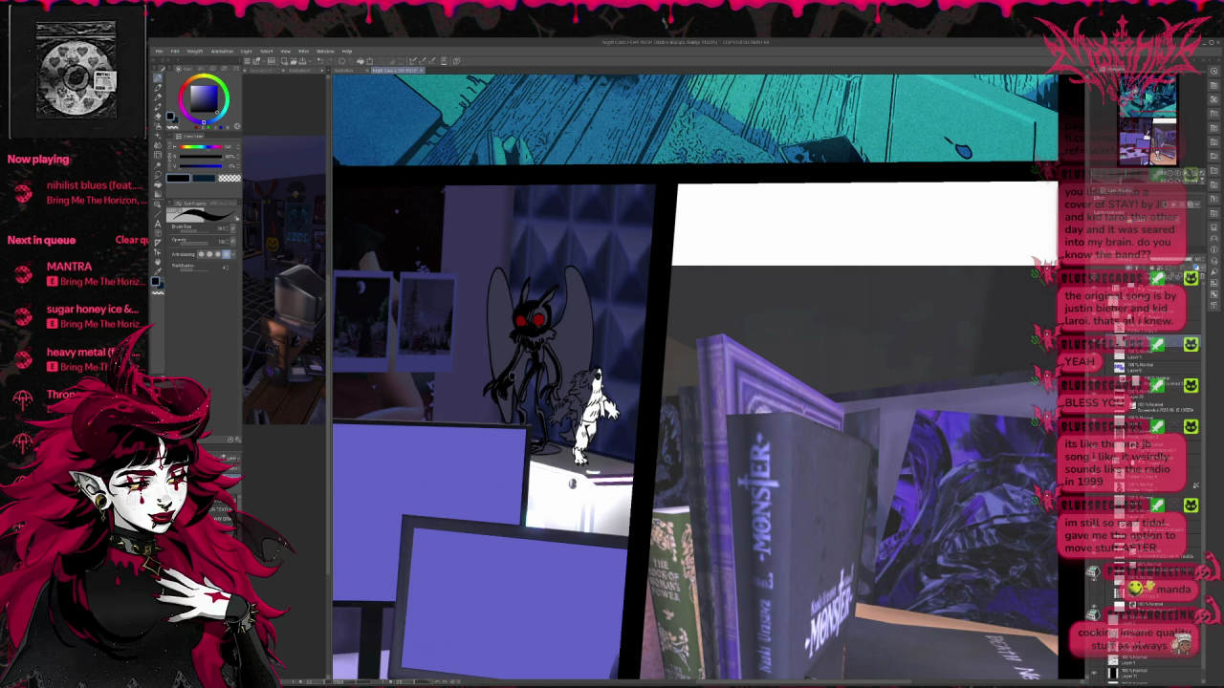
mouse_move(526, 352)
mouse_down()
mouse_move(524, 400)
mouse_move(508, 401)
mouse_up()
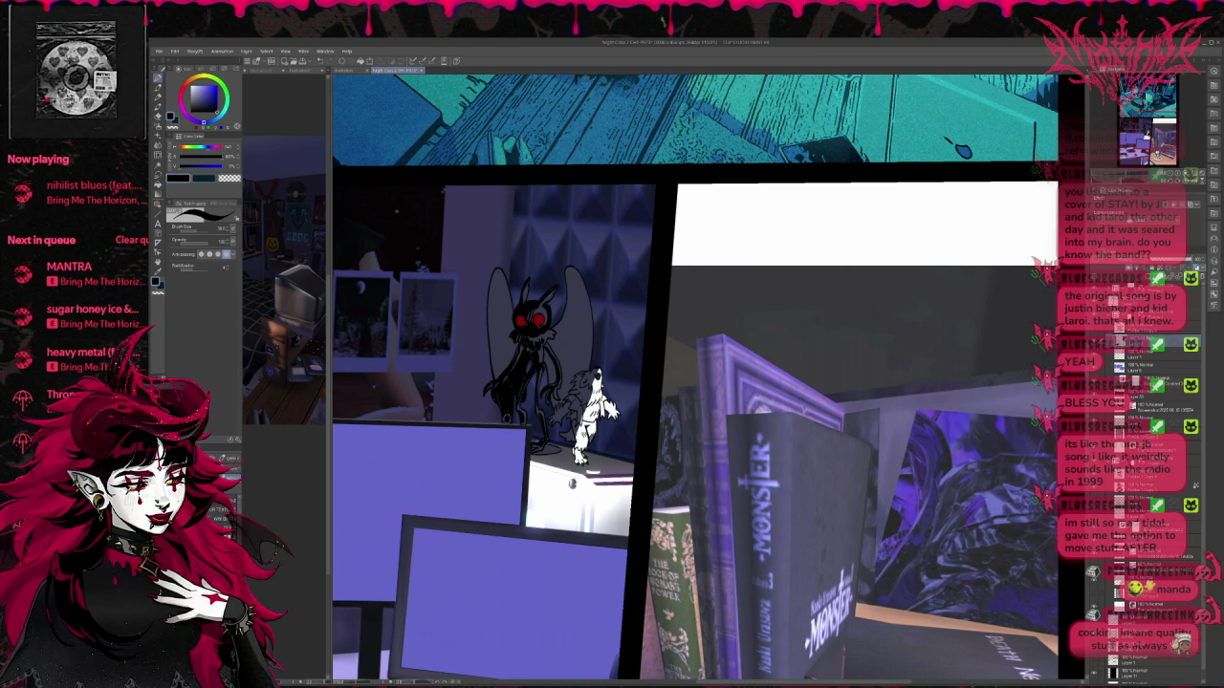
mouse_move(491, 275)
mouse_down()
mouse_move(498, 339)
mouse_move(508, 315)
mouse_up()
drag(505, 283, 500, 335)
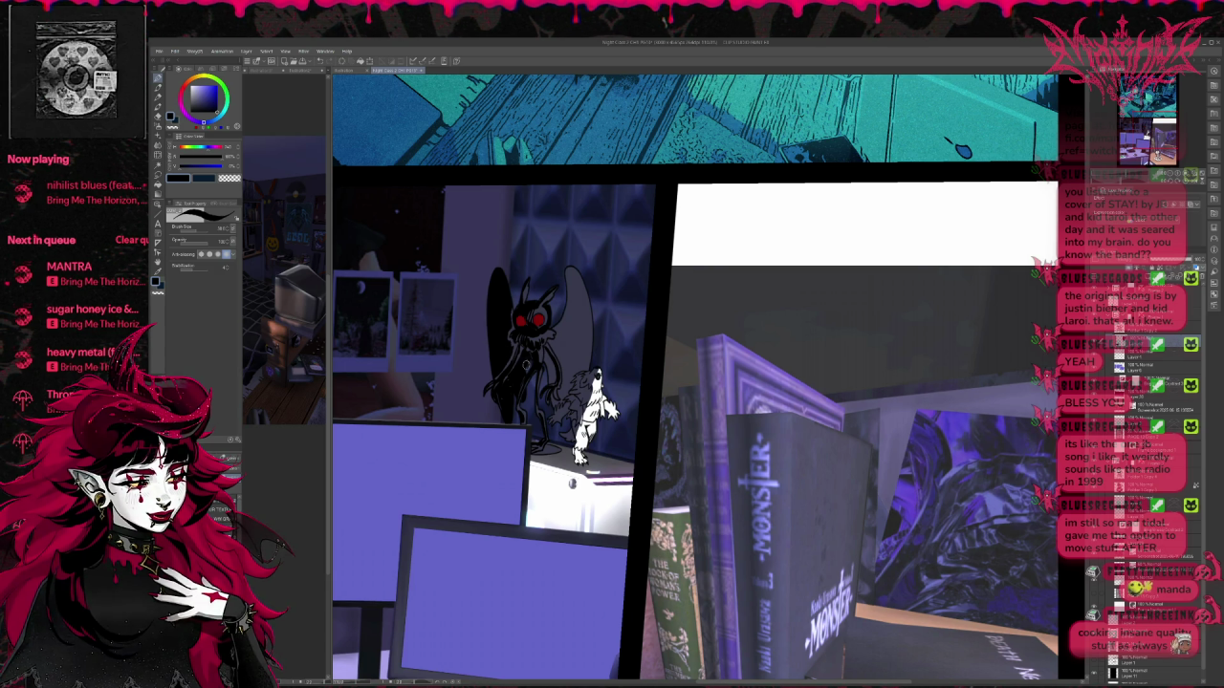
Step: Change brushes, toggle the active colour to red and nudge the panel view left
key(e)
key(p)
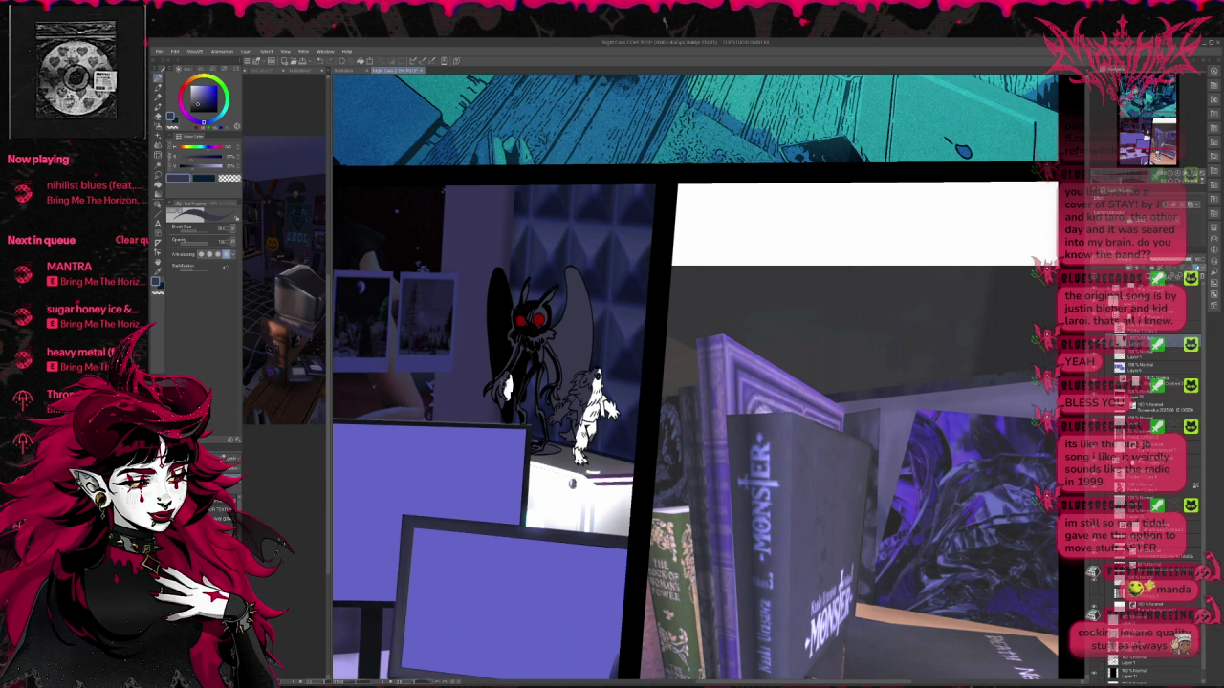
key(x)
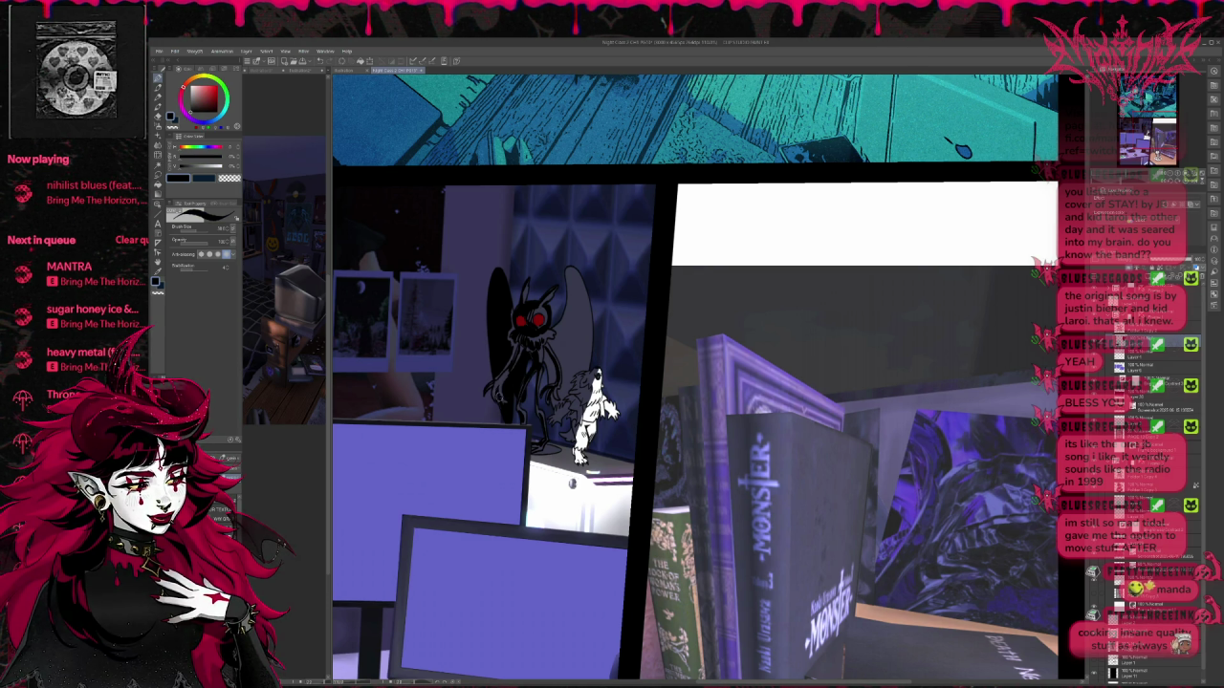
key(x)
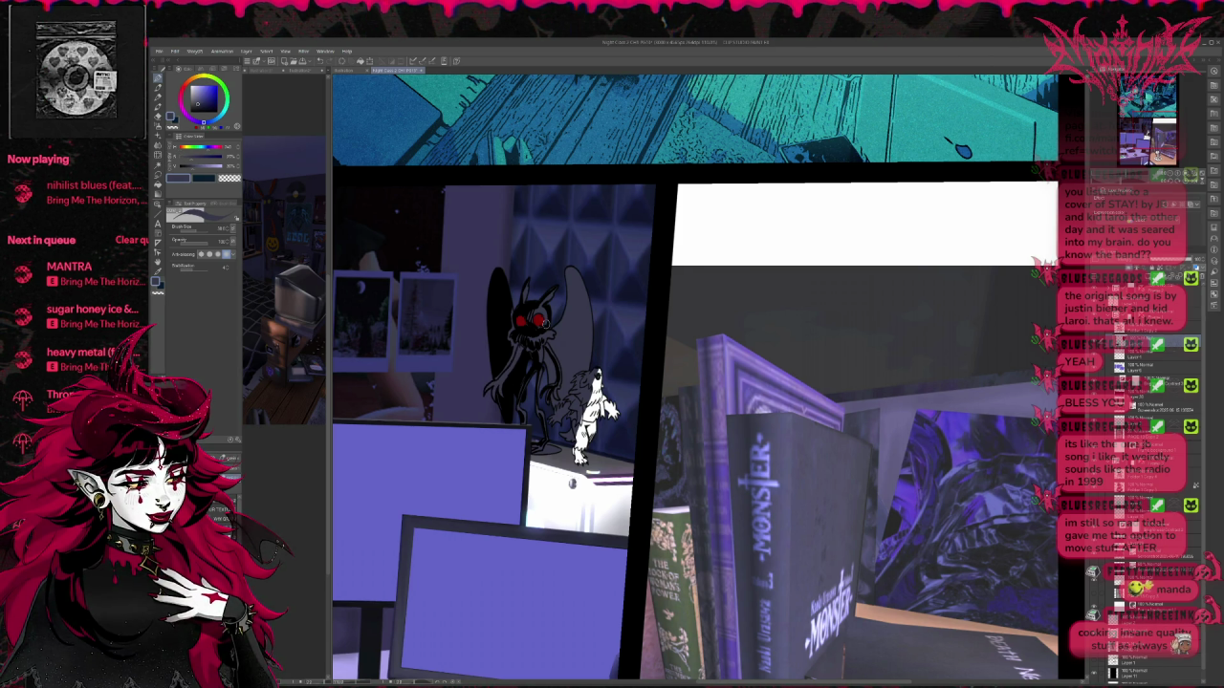
key(x)
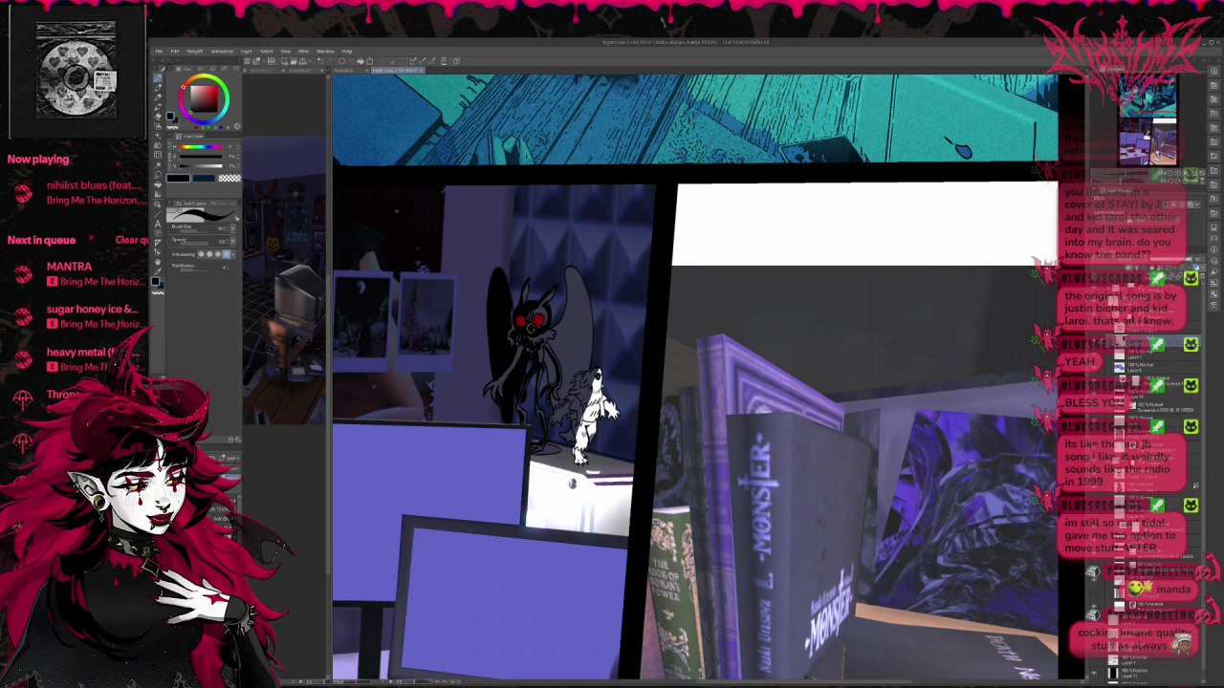
drag(579, 334, 547, 328)
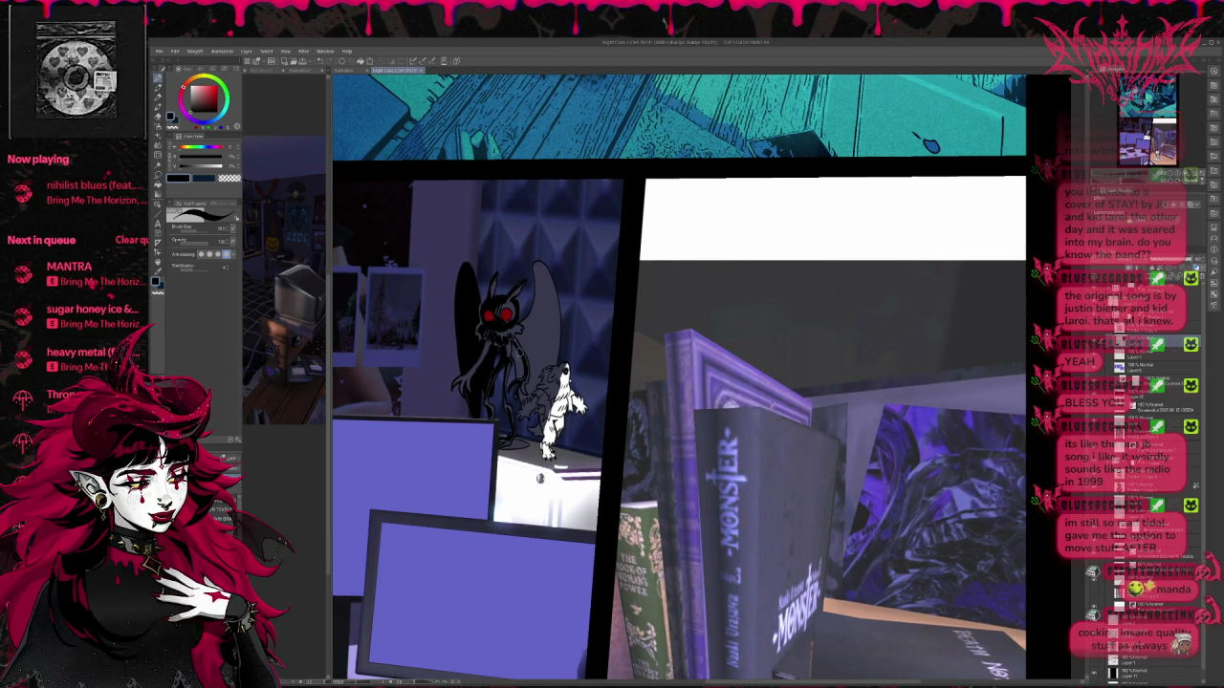
Step: Fill the creature's right wing and the gap beside the white figure black
key(x)
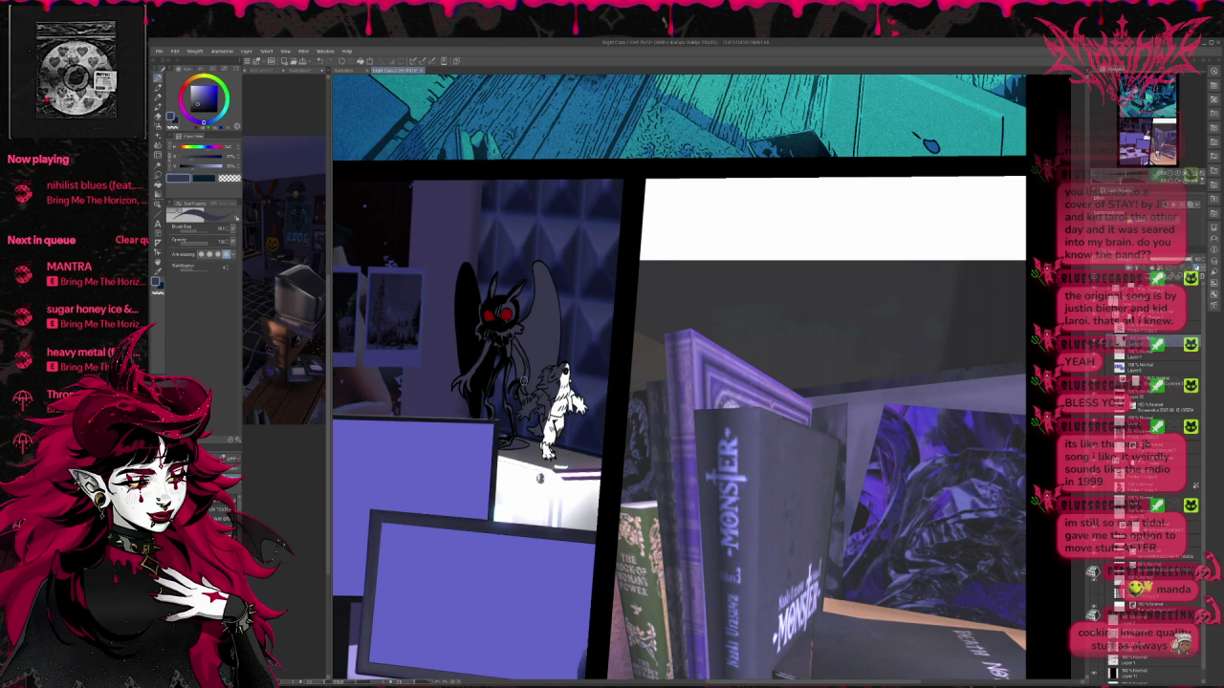
key(x)
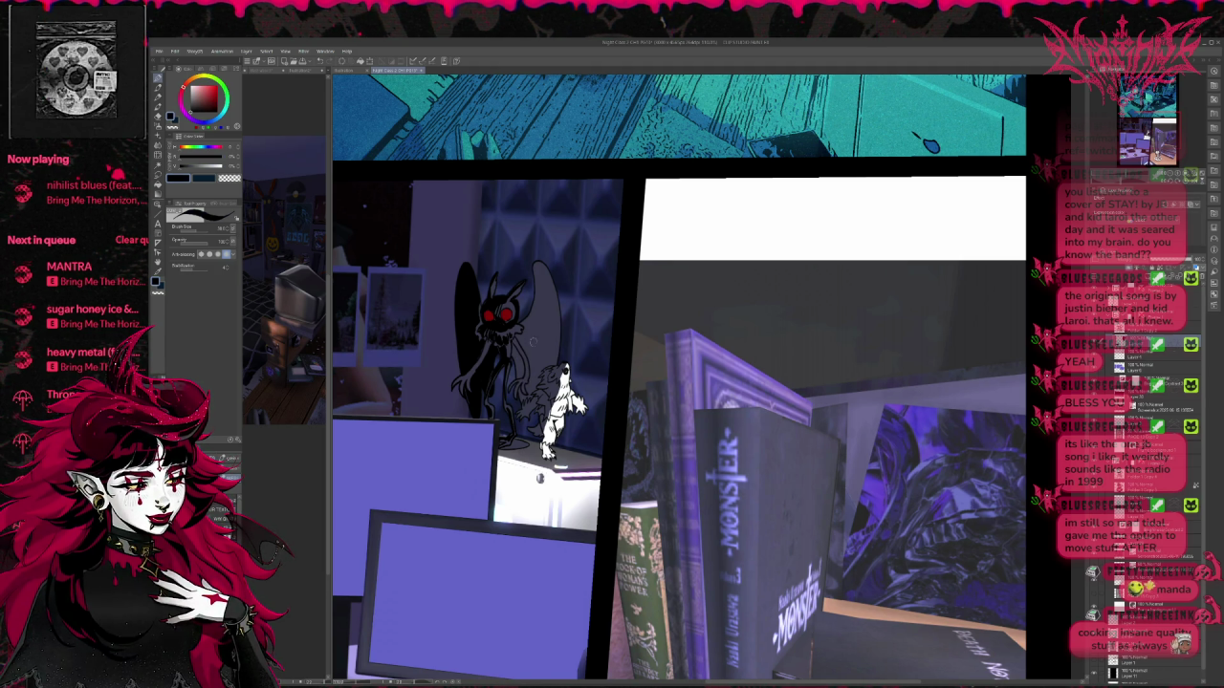
key(g)
click(536, 342)
click(528, 394)
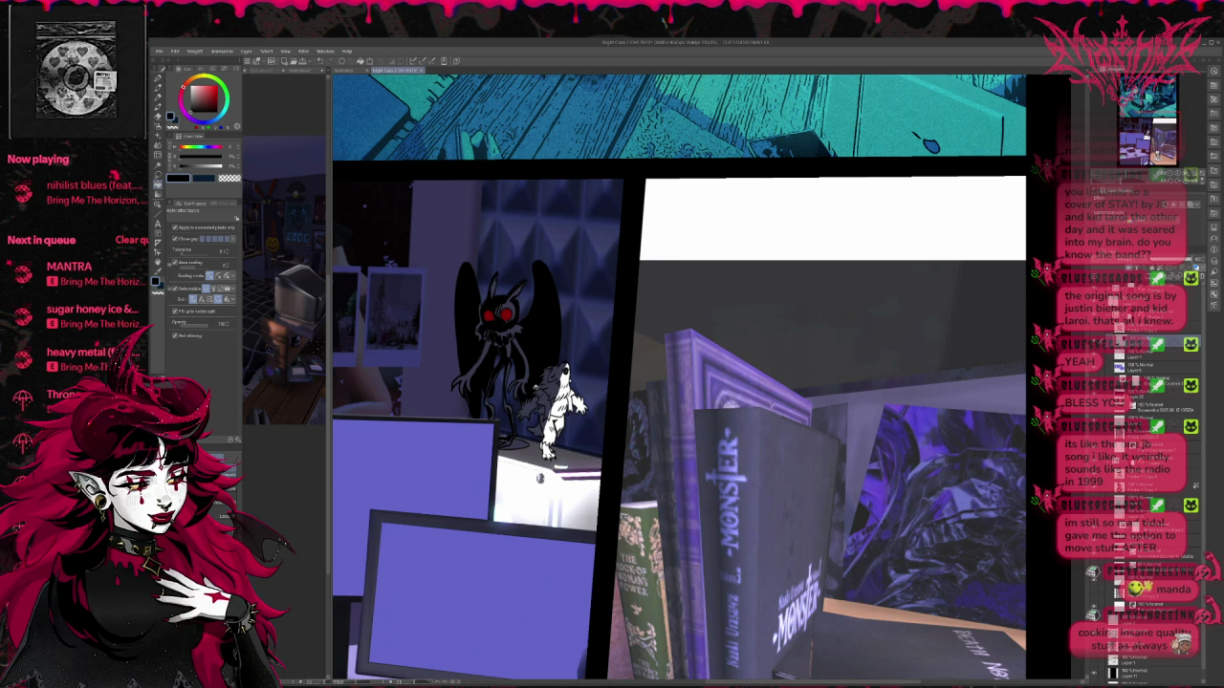
Step: Paint over the old eyes in dark blue-black, then dot both eyes red
key(p)
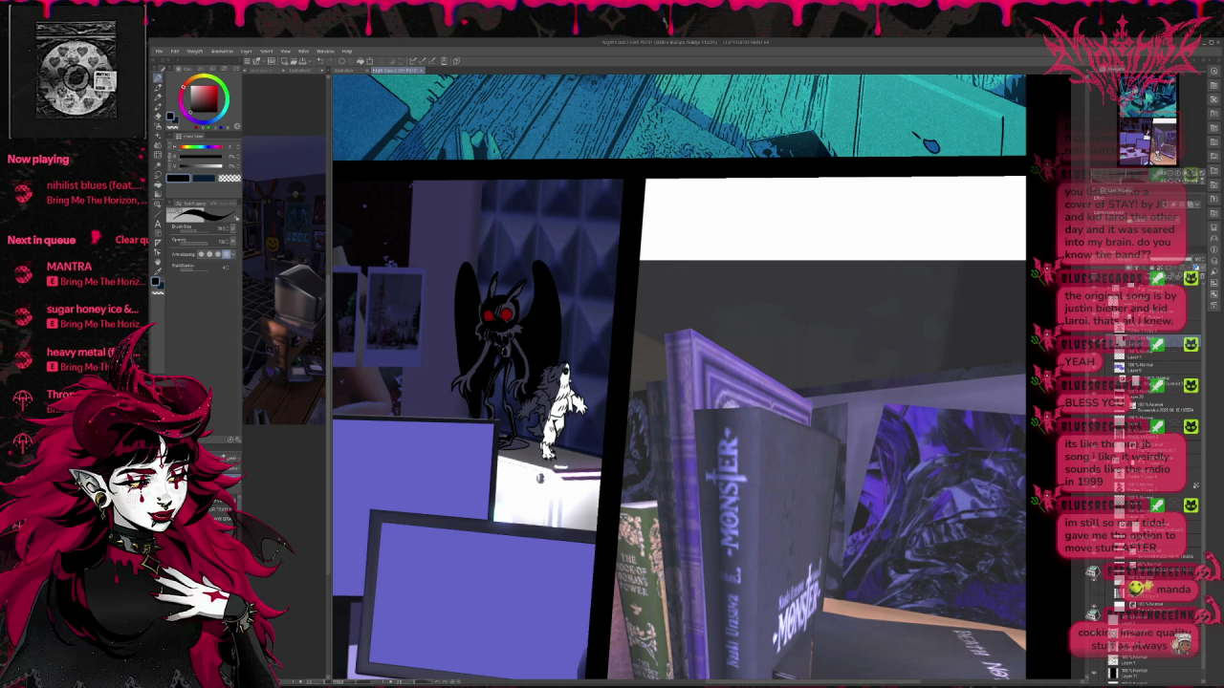
alt+click(505, 351)
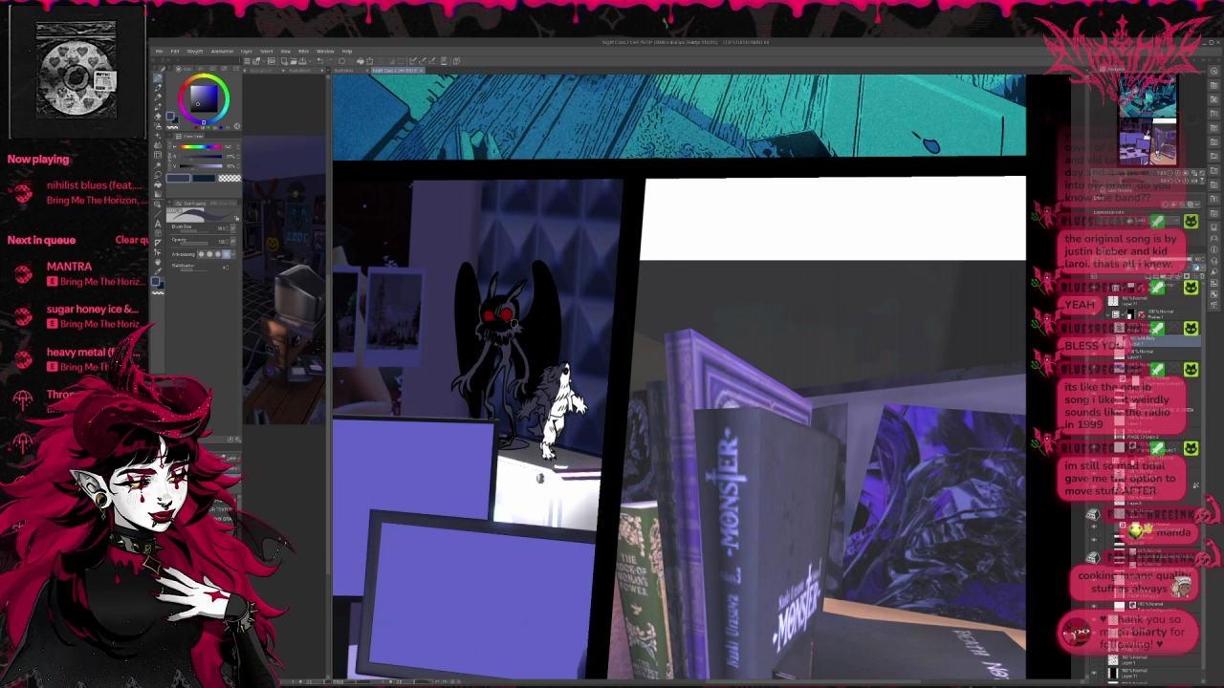
mouse_move(507, 325)
mouse_down()
mouse_move(514, 304)
mouse_move(501, 282)
mouse_up()
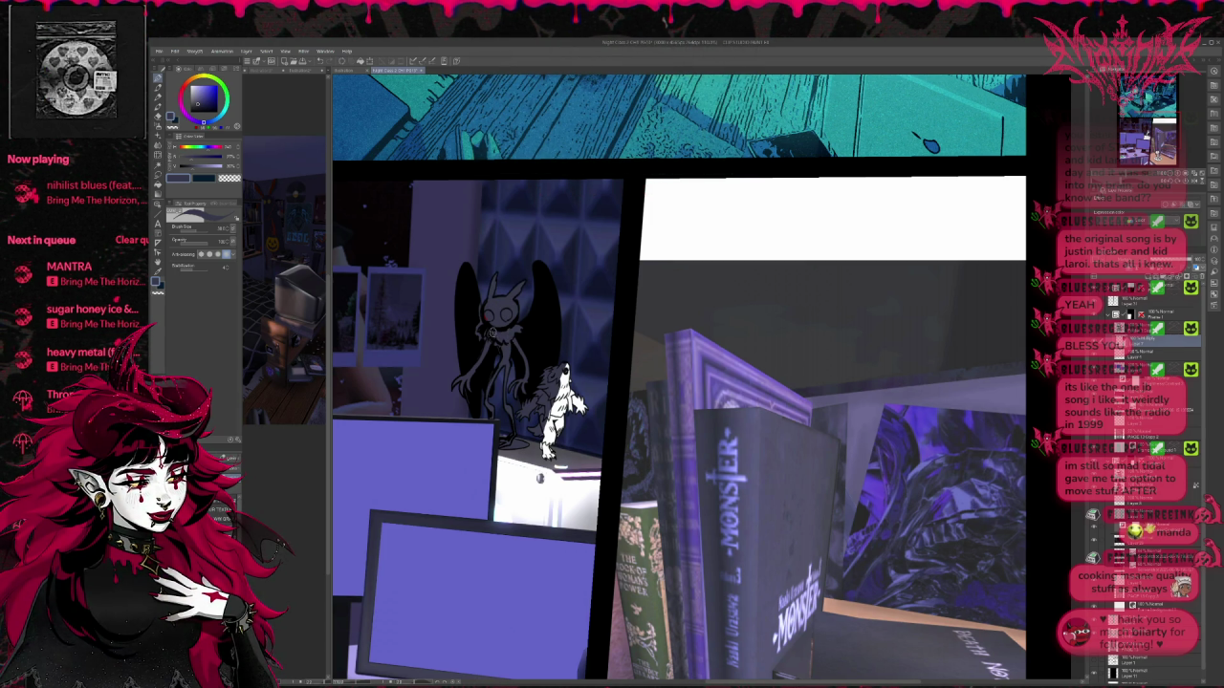
key(x)
click(488, 315)
click(506, 313)
key(x)
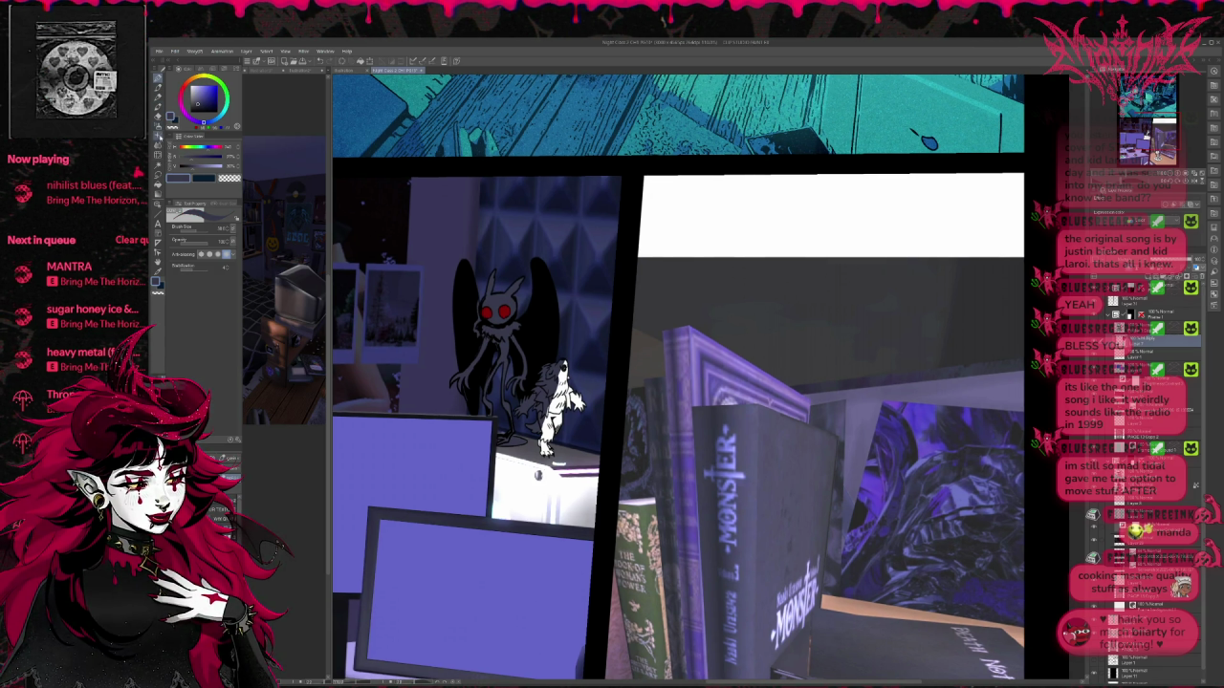
click(196, 205)
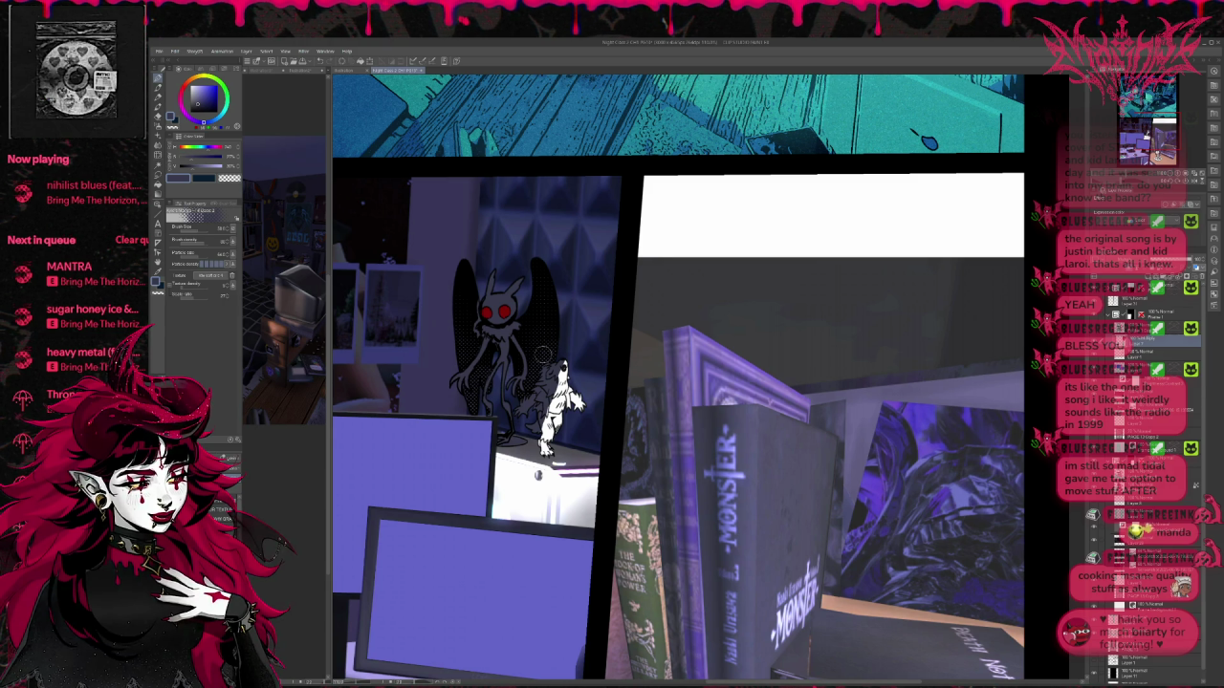
alt+click(519, 307)
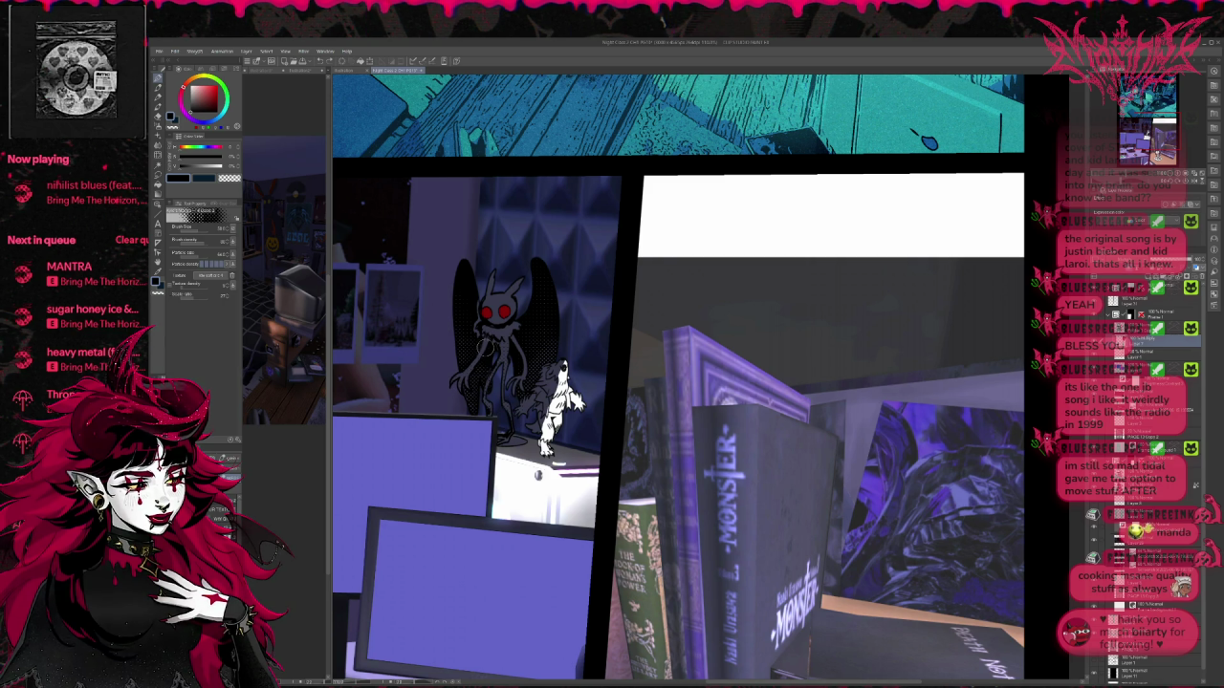
scroll(574, 372, down, 1)
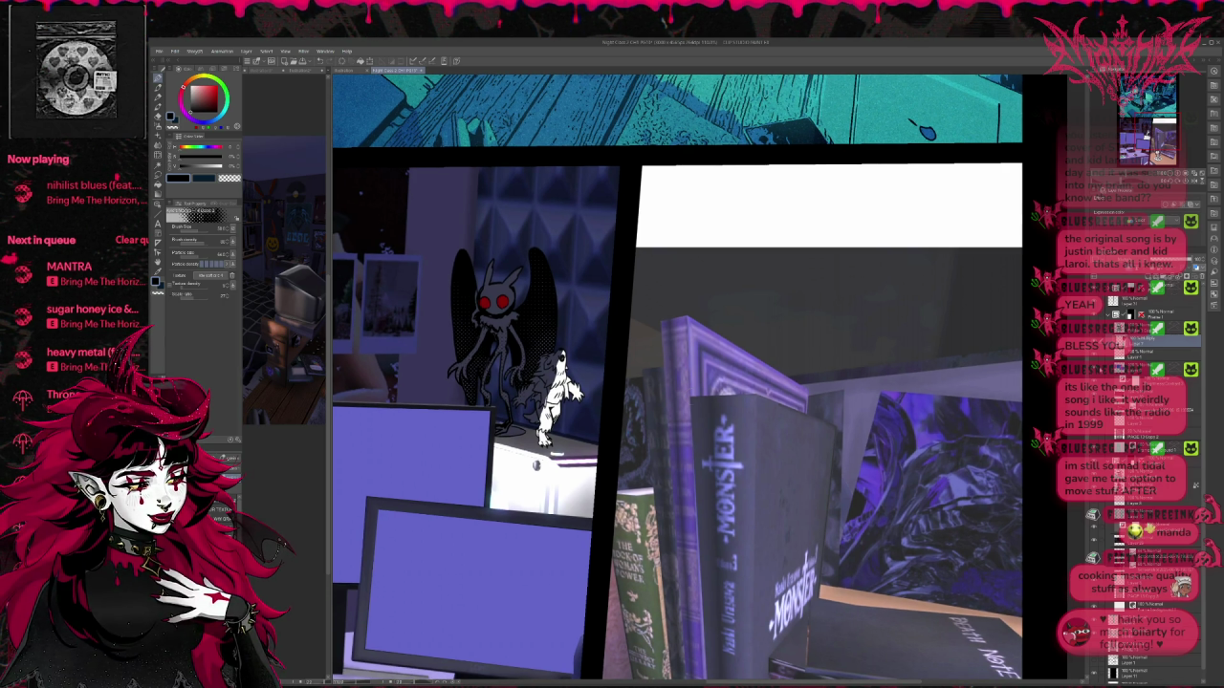
key(e)
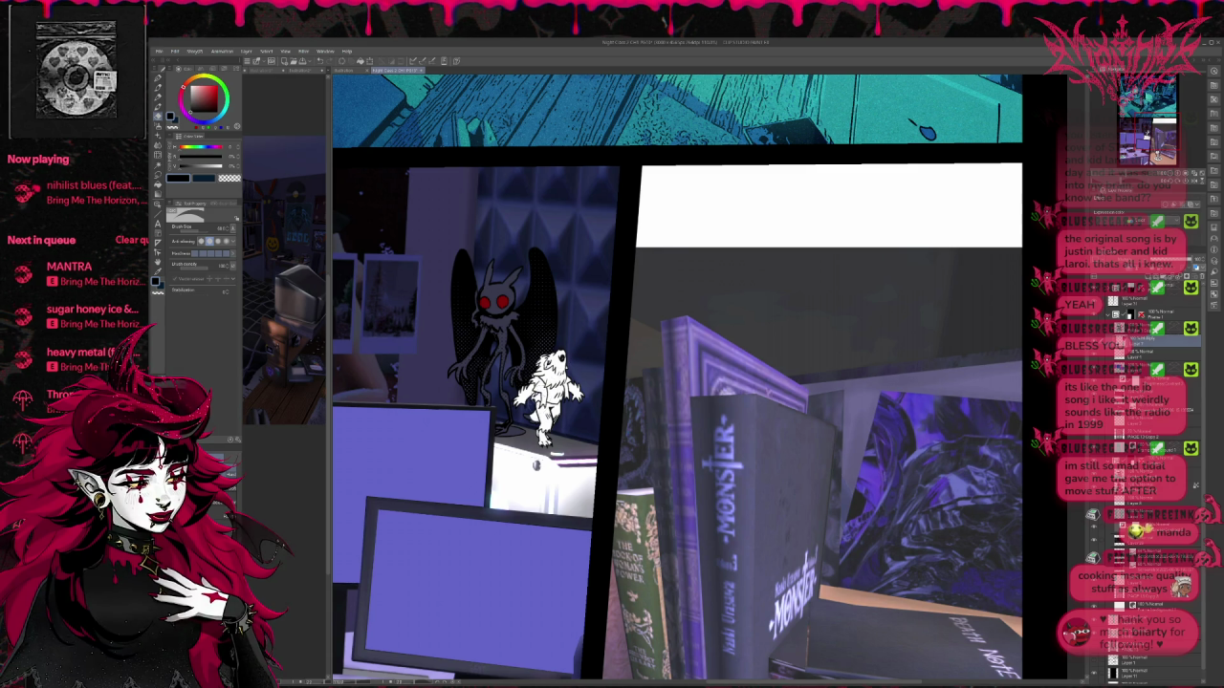
drag(553, 355, 527, 426)
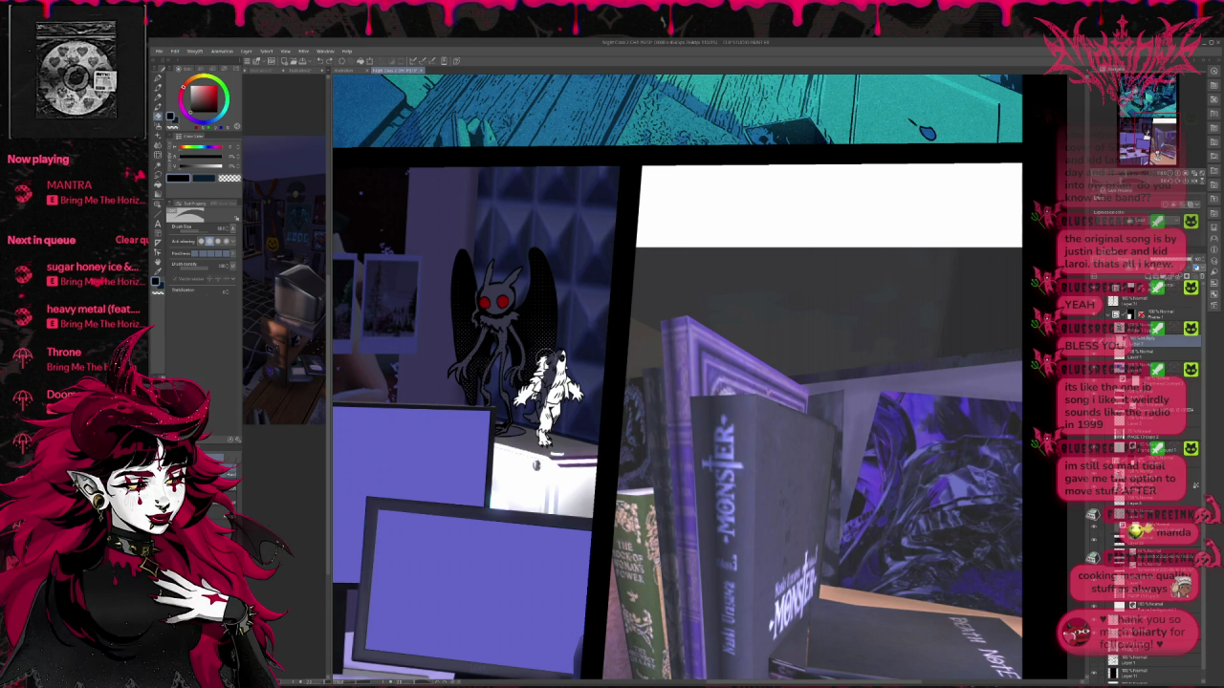
key(ctrl+z)
key(ctrl+z)
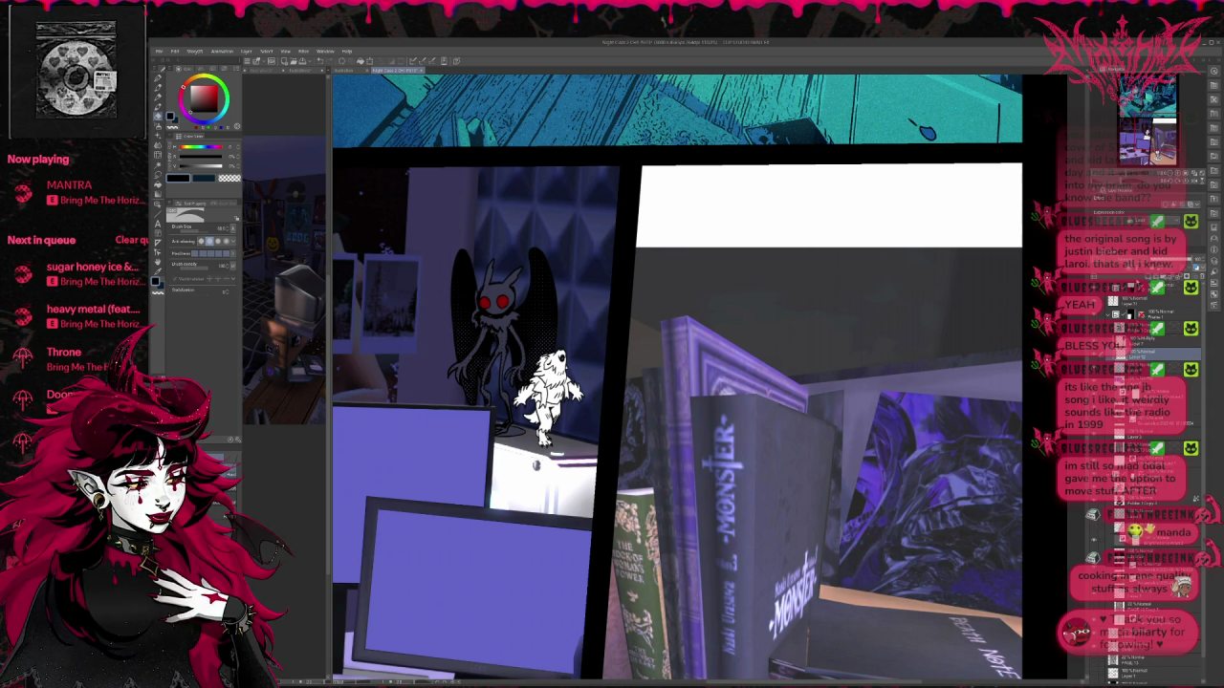
alt+click(415, 366)
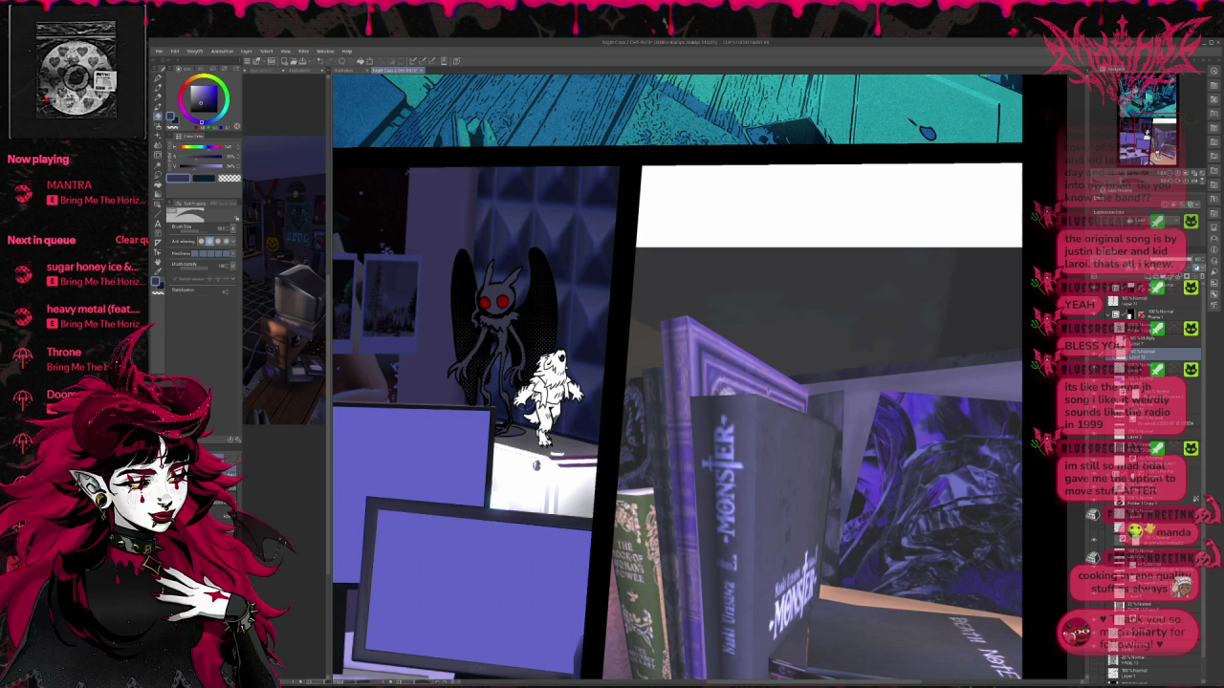
key(b)
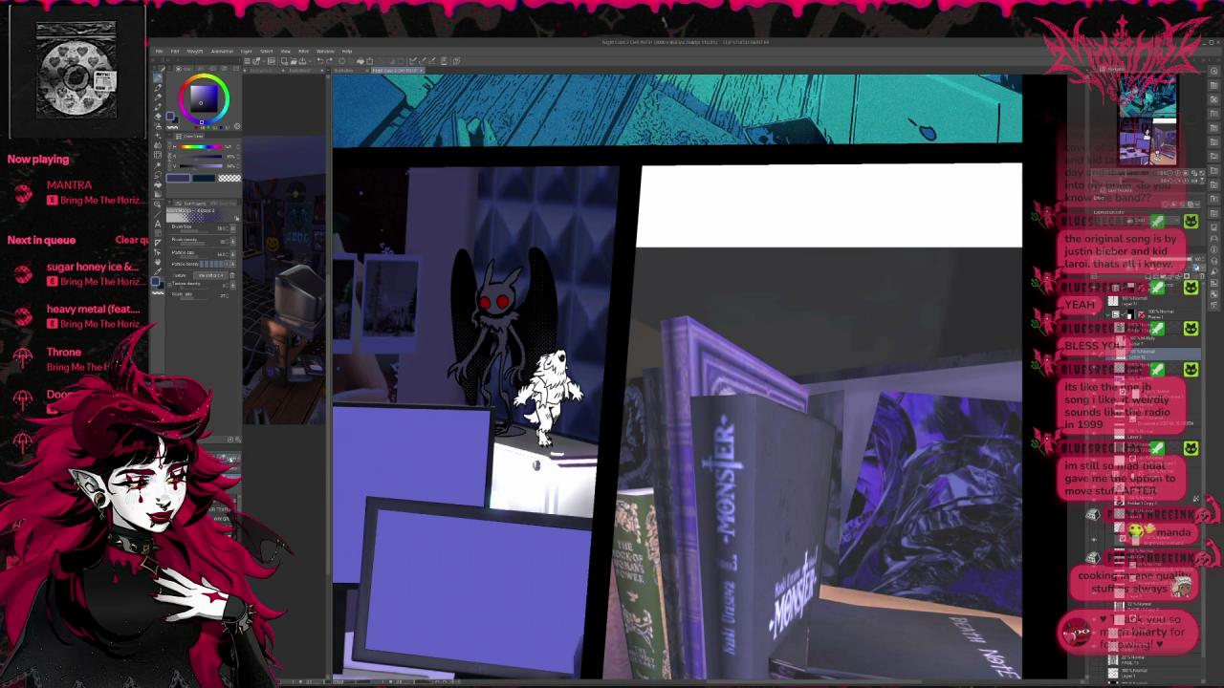
key(e)
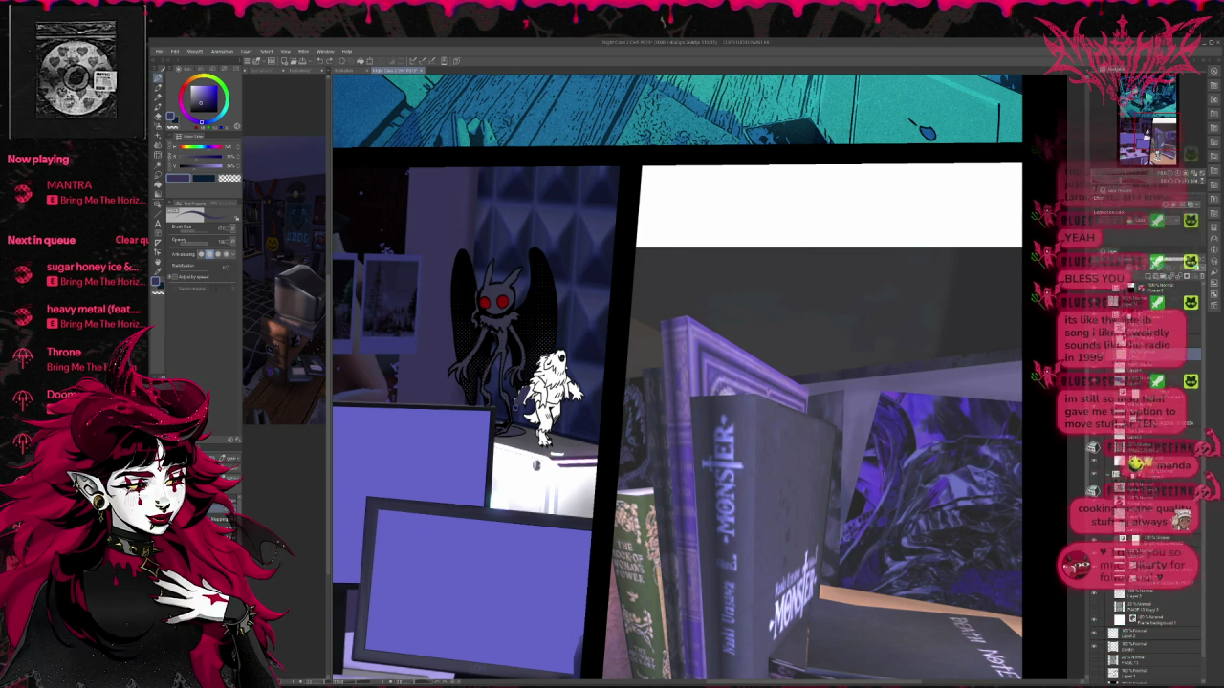
Step: Paint dark purple over the wolf's upper body, lightening its head and right side
mouse_move(521, 382)
mouse_down()
mouse_move(564, 379)
mouse_move(579, 394)
mouse_move(535, 401)
mouse_move(560, 442)
mouse_move(558, 421)
mouse_move(556, 431)
mouse_up()
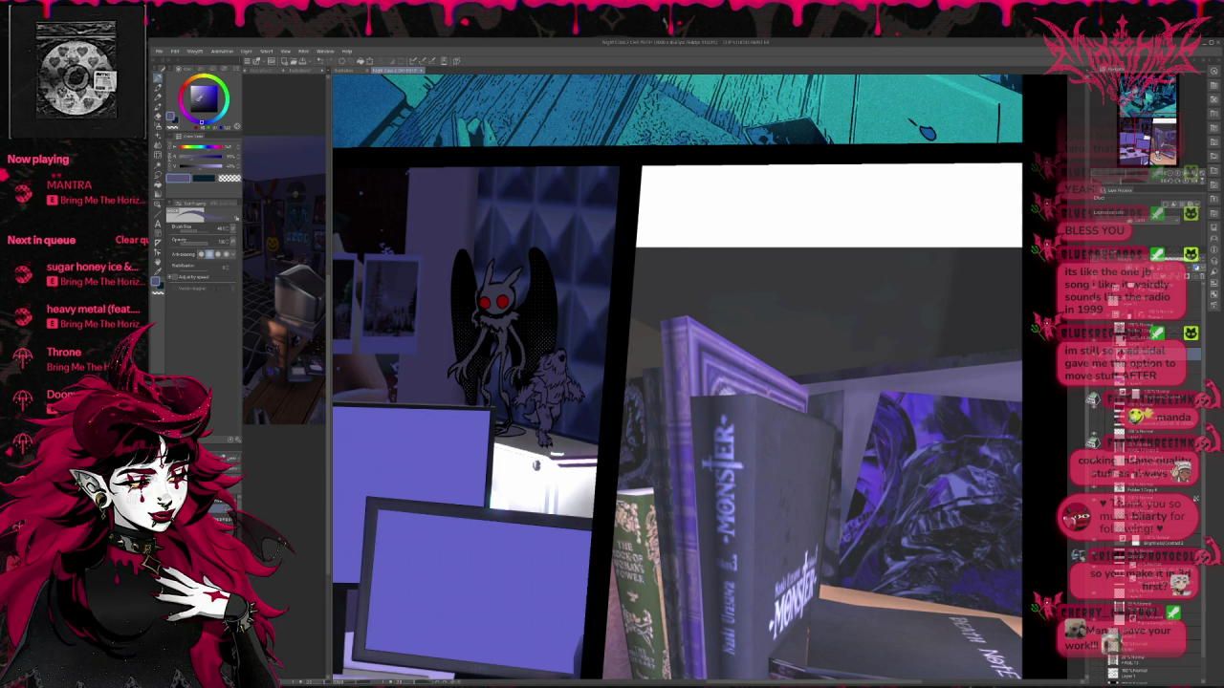
mouse_move(562, 380)
mouse_down()
mouse_move(547, 363)
mouse_move(534, 391)
mouse_move(564, 355)
mouse_up()
mouse_move(555, 407)
mouse_down()
mouse_move(578, 388)
mouse_move(536, 426)
mouse_move(553, 444)
mouse_move(560, 392)
mouse_up()
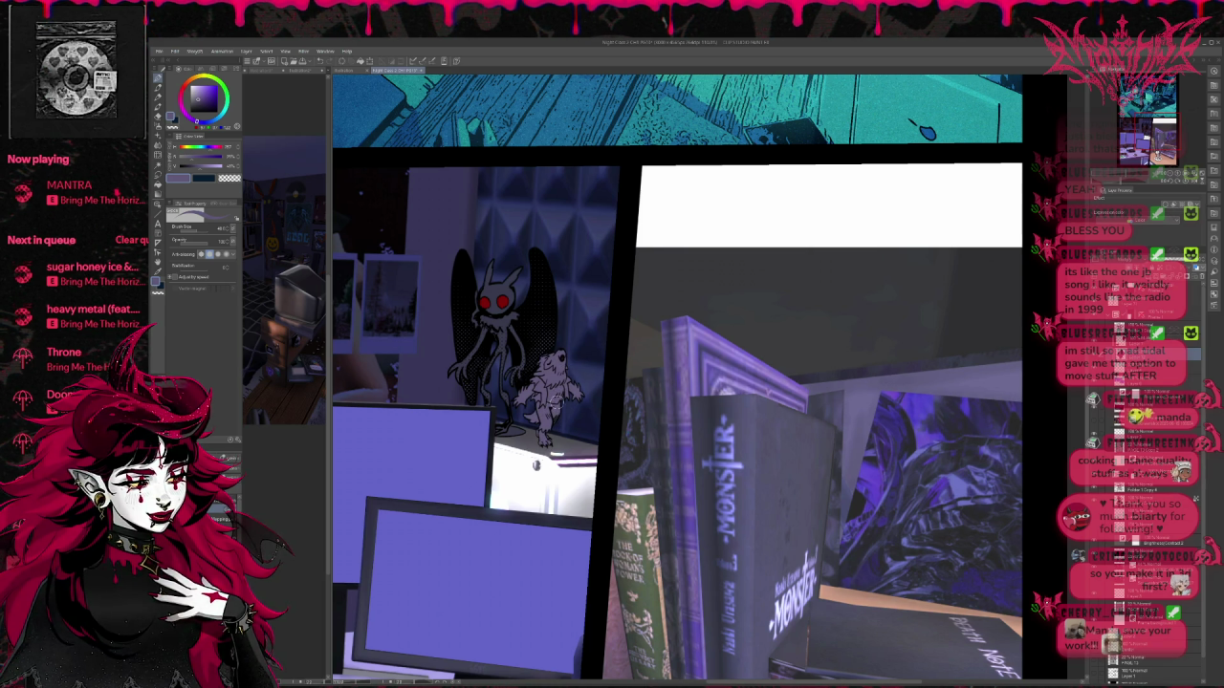
Step: Add a pink chest patch, blue shorts and legs, then recolour the legs mauve-grey
alt+click(841, 597)
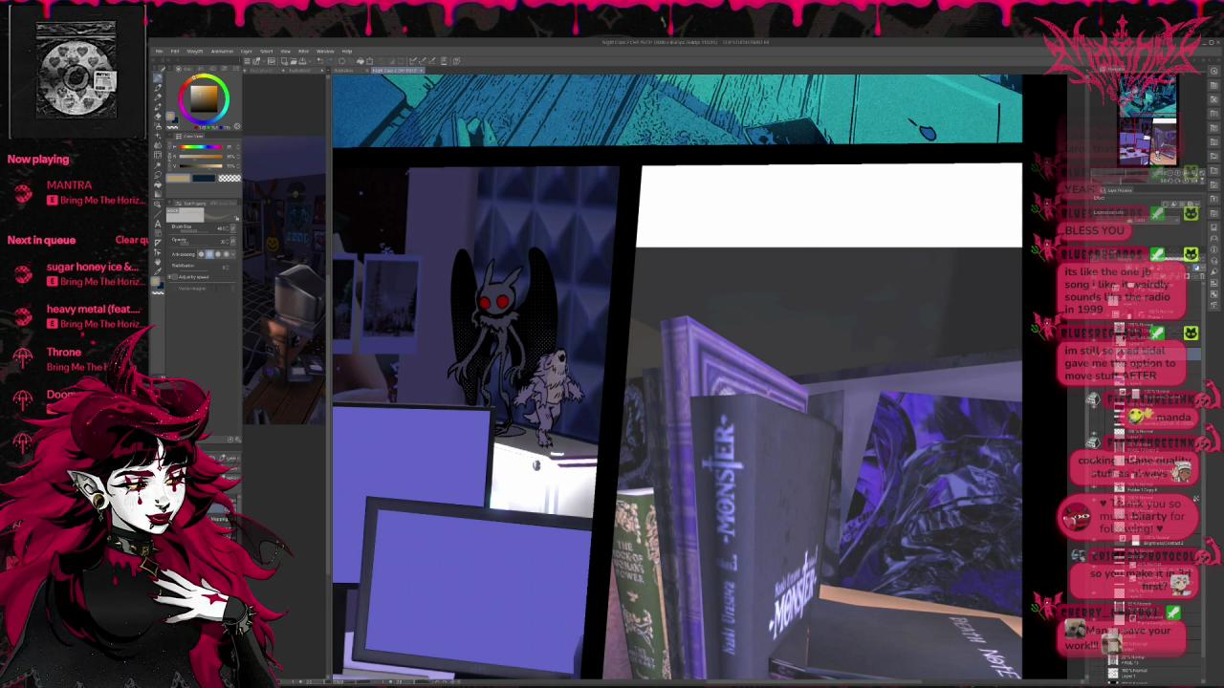
alt+click(528, 374)
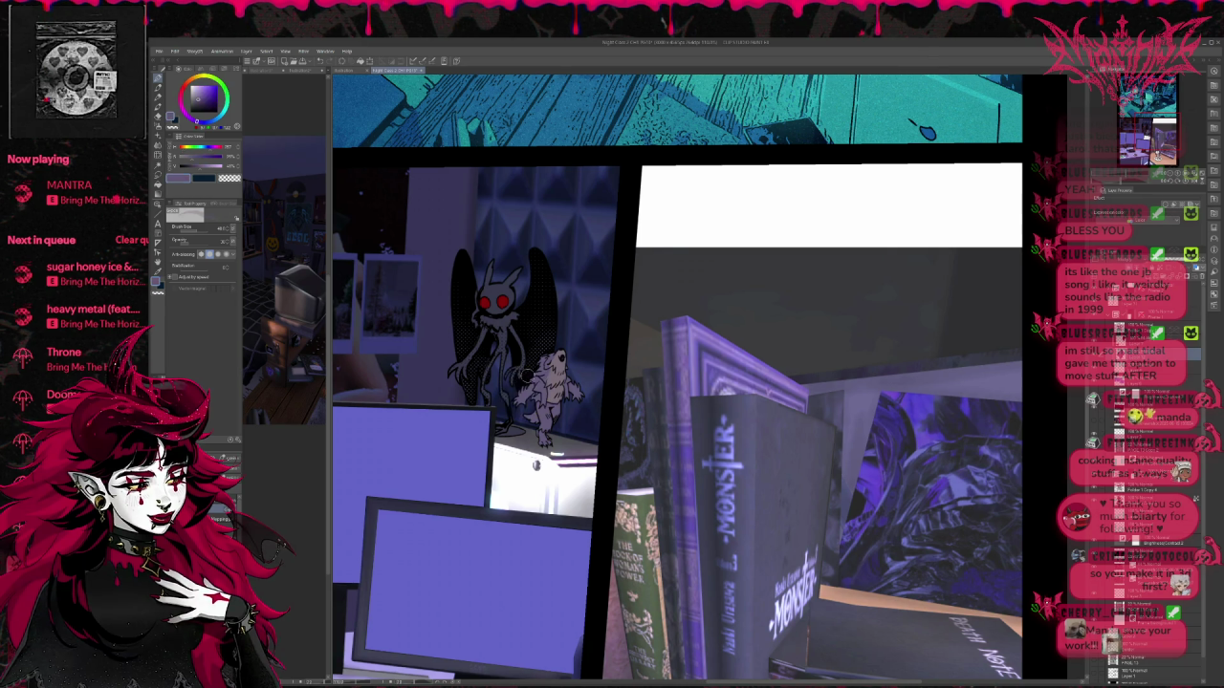
alt+click(486, 302)
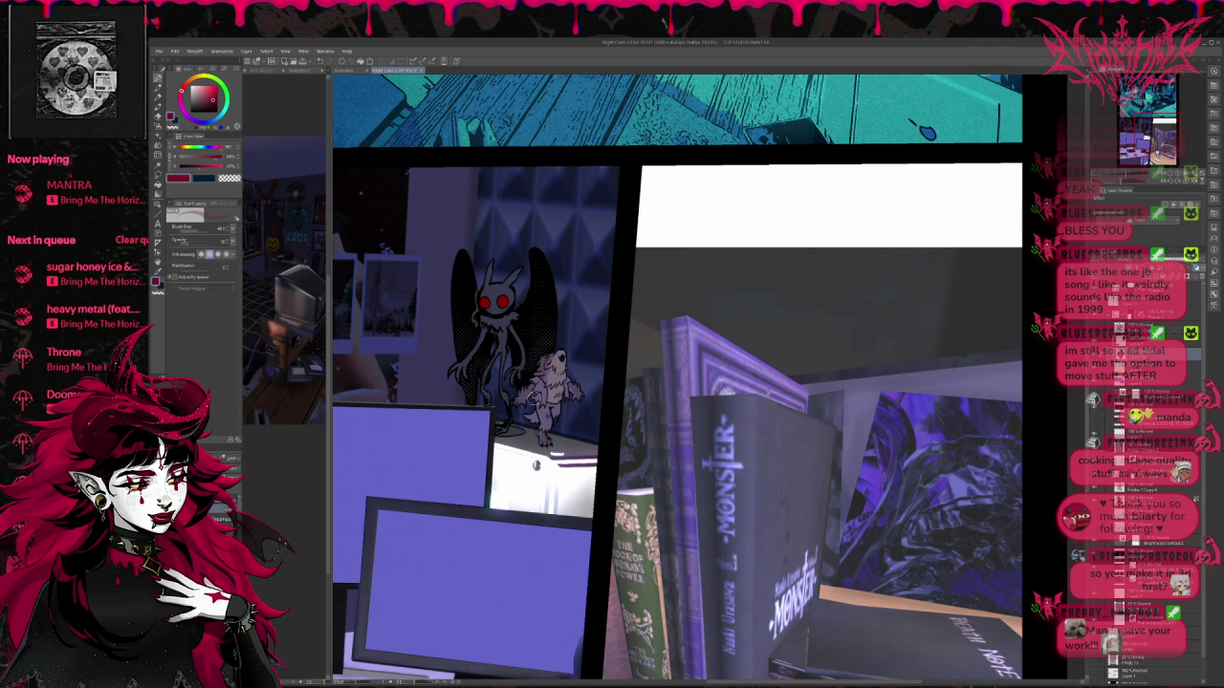
drag(541, 384, 543, 400)
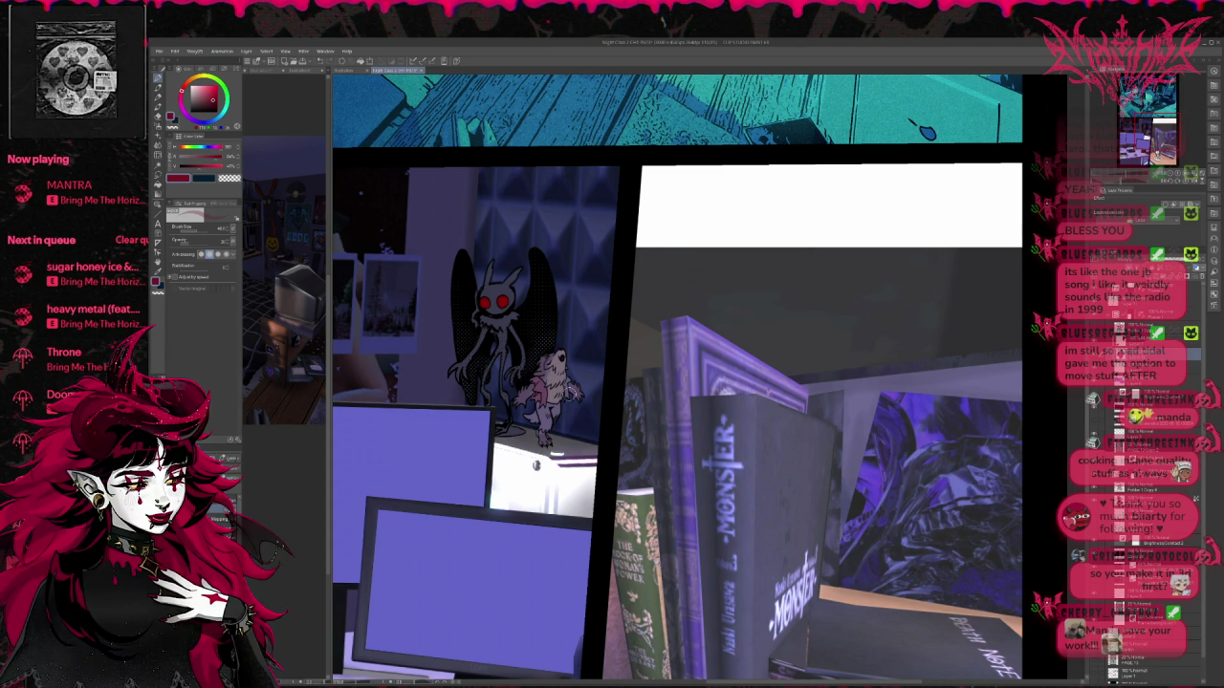
alt+click(523, 359)
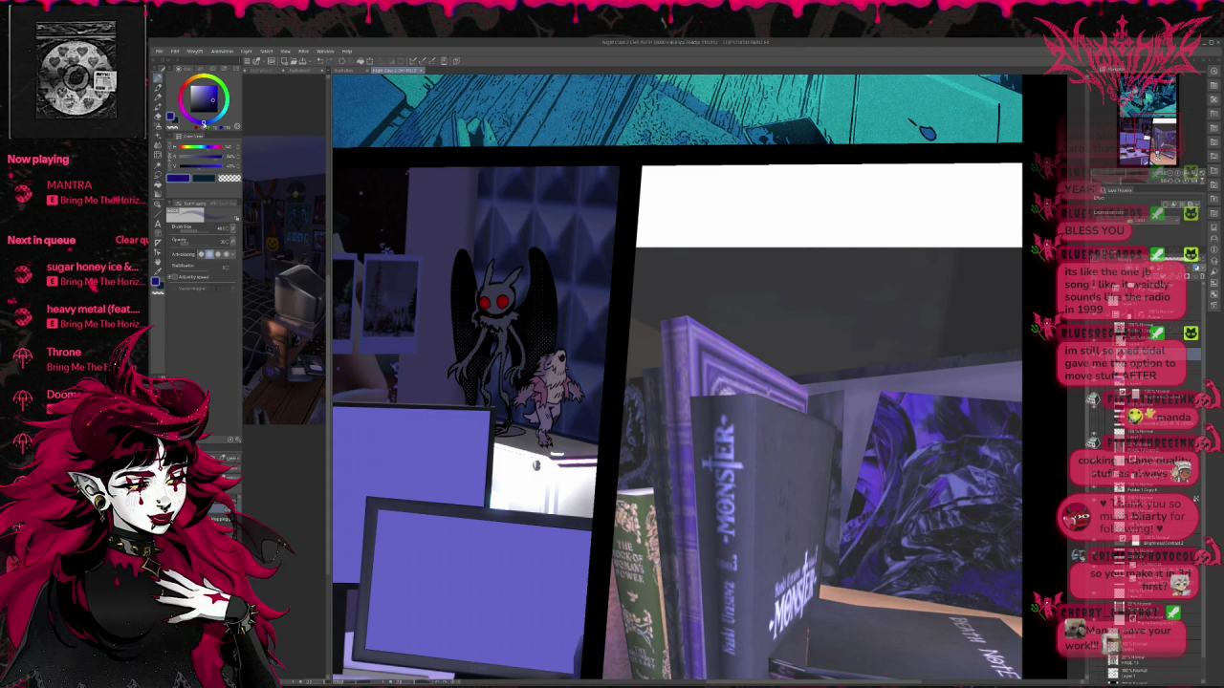
mouse_move(538, 407)
mouse_down()
mouse_move(550, 421)
mouse_move(556, 408)
mouse_move(532, 421)
mouse_up()
alt+click(561, 399)
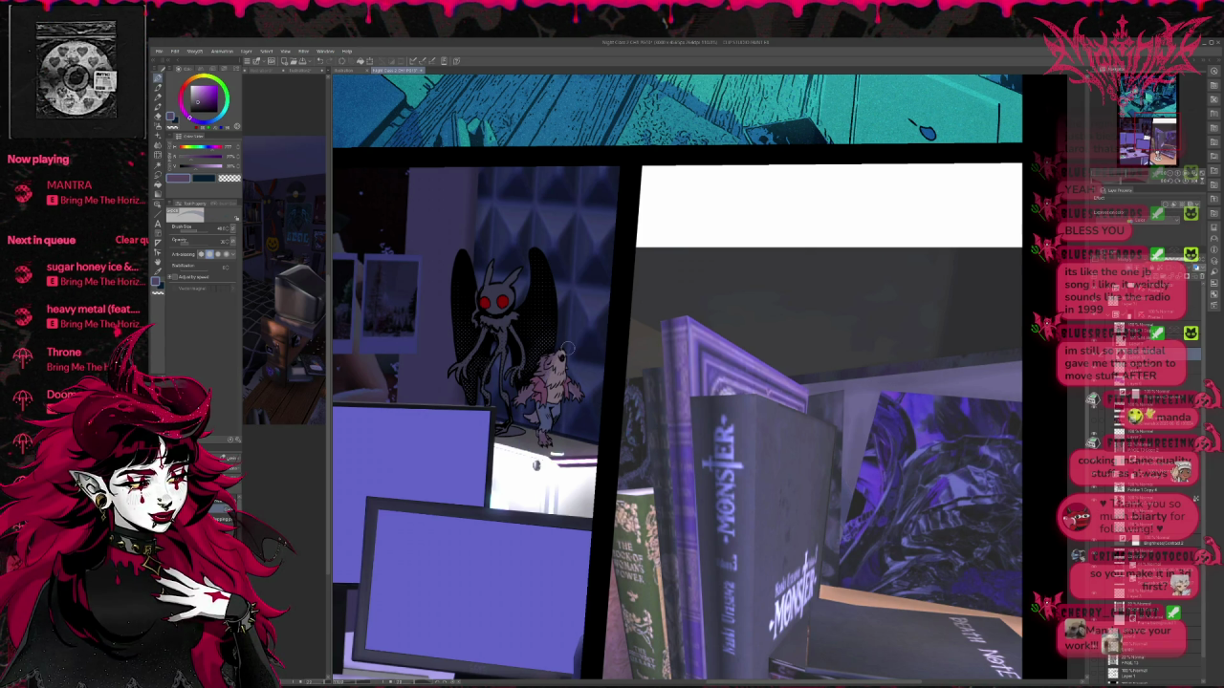
alt+click(570, 369)
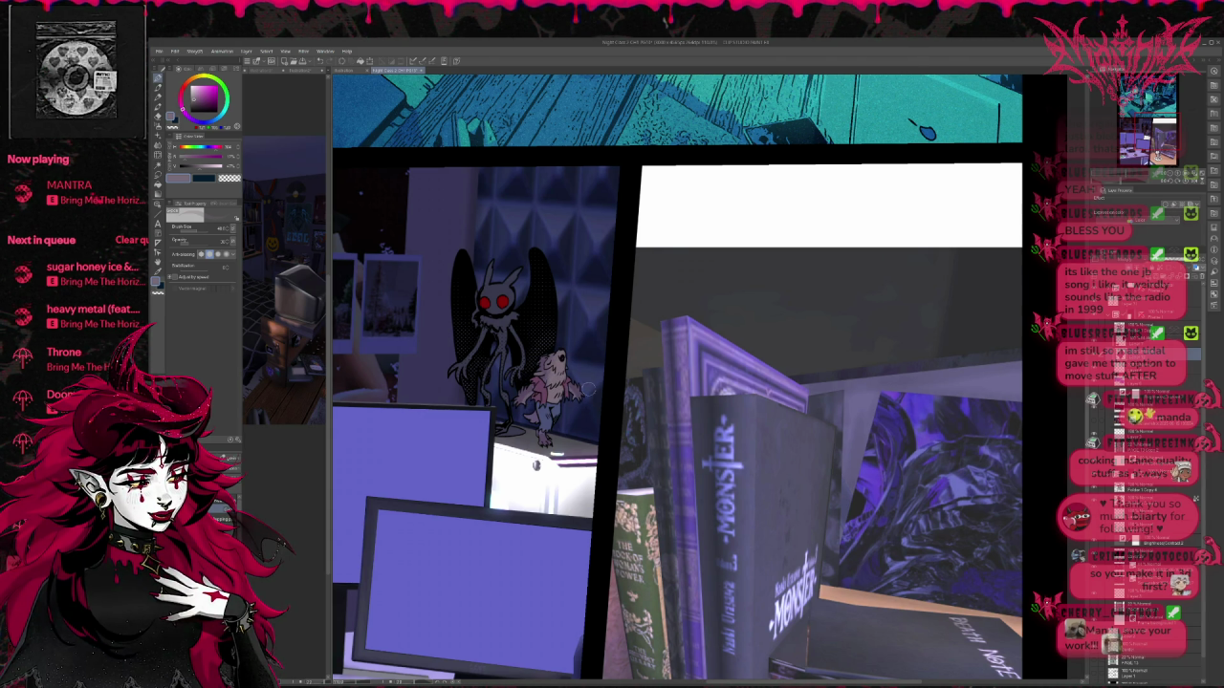
Step: Zoom in to compare the right panel with a layer toggled, then zoom out to the whole page
scroll(585, 394, up, 1)
scroll(597, 368, up, 1)
scroll(608, 342, up, 1)
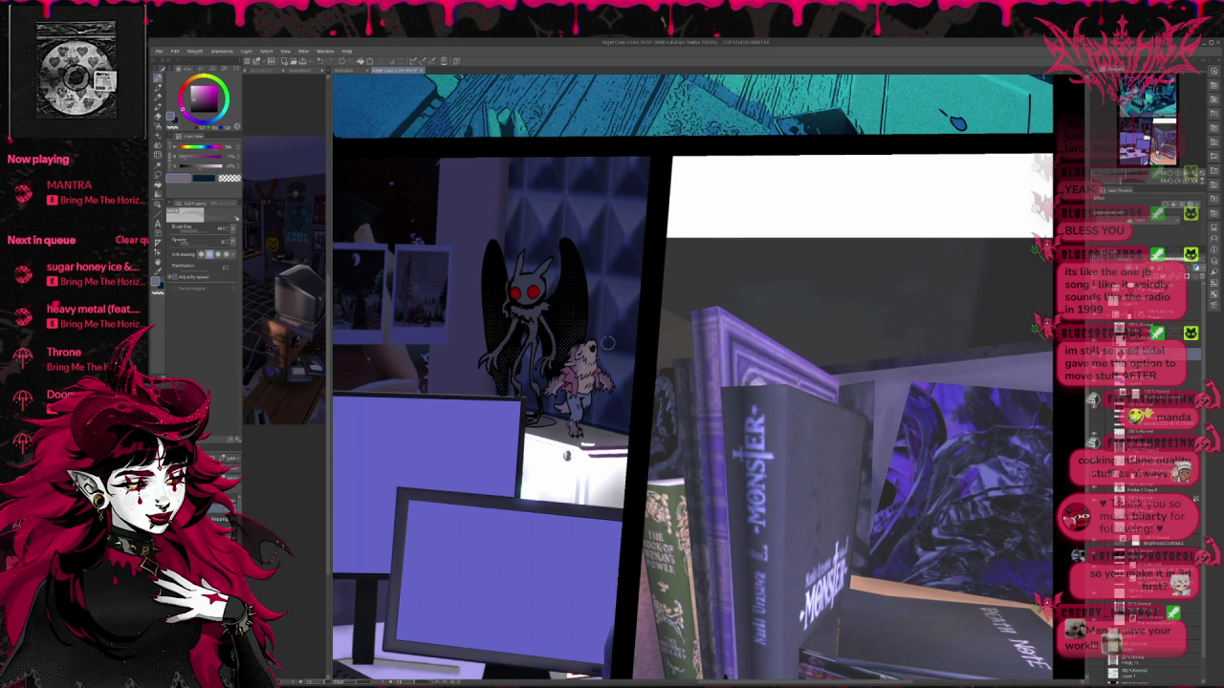
scroll(600, 368, up, 1)
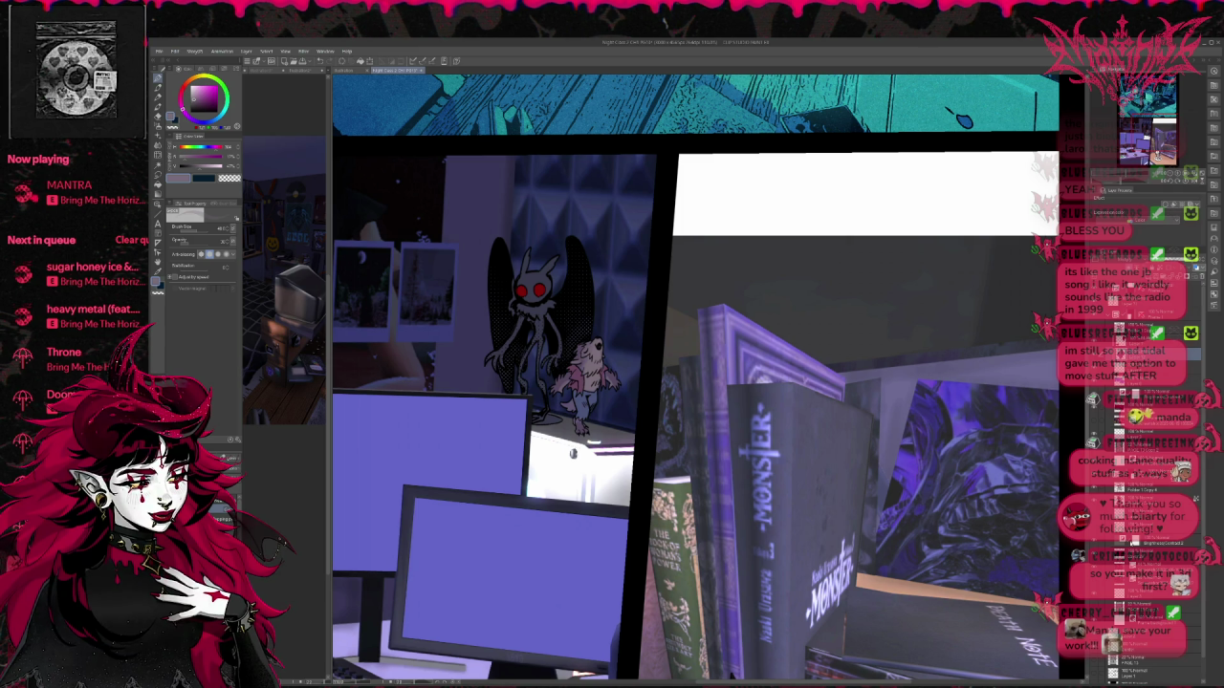
click(1097, 543)
click(1097, 543)
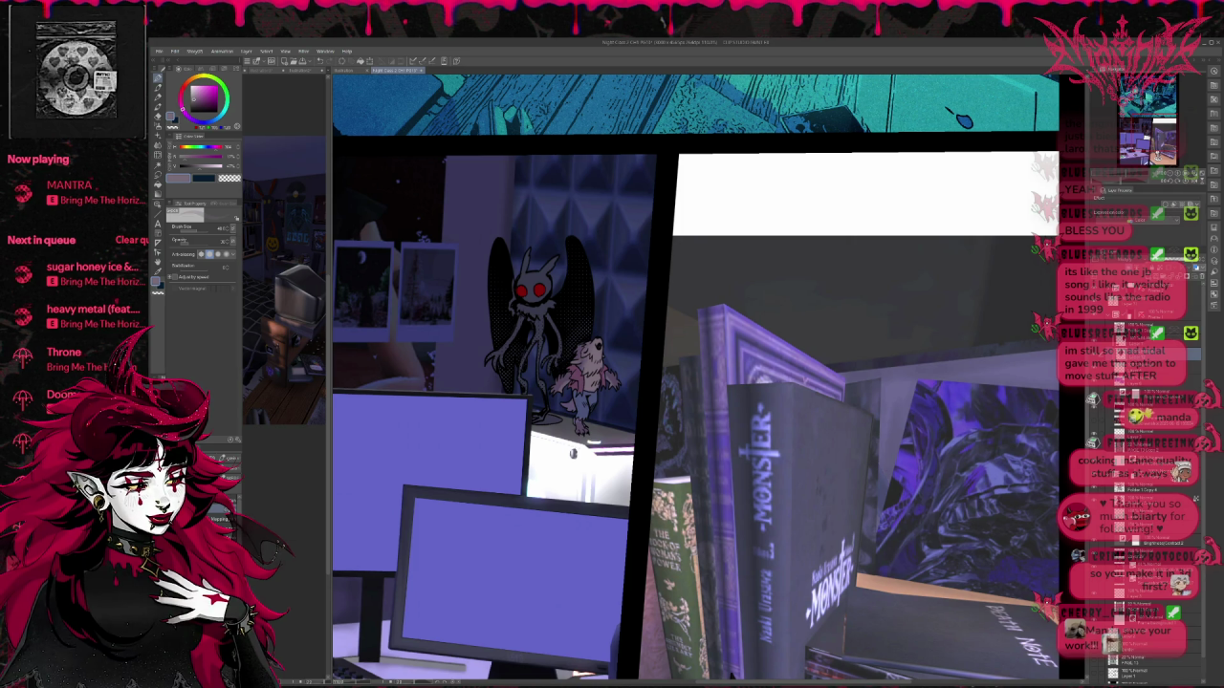
key(ctrl+minus)
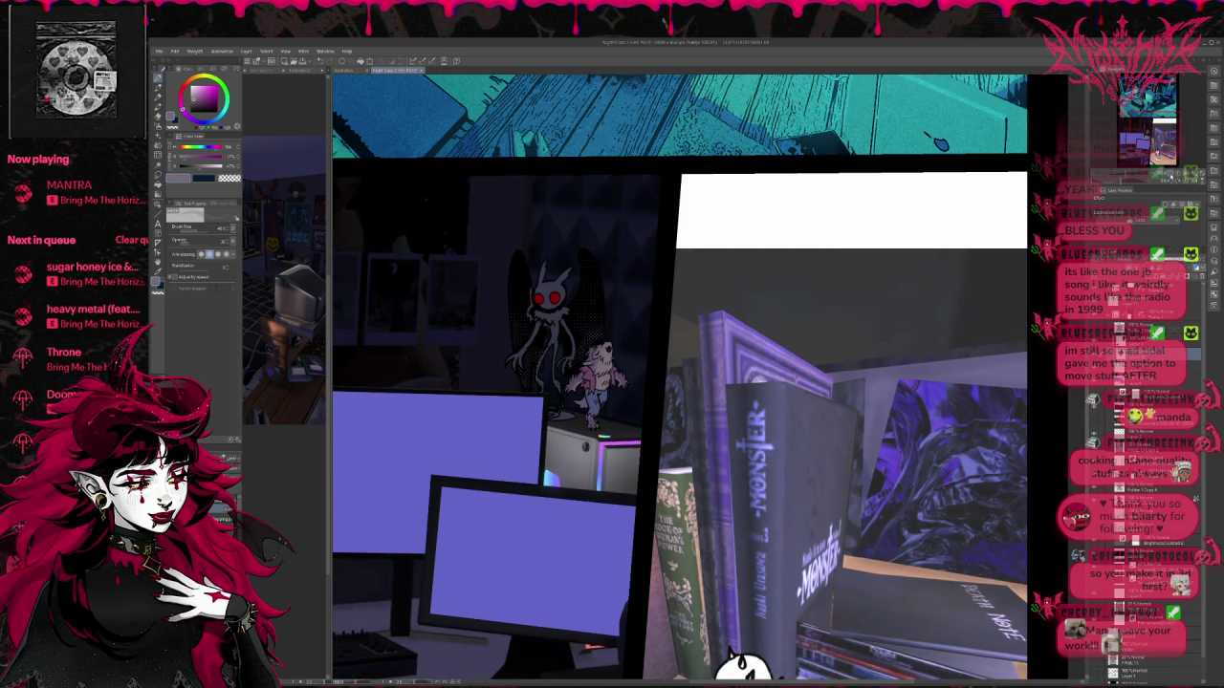
key(ctrl+minus)
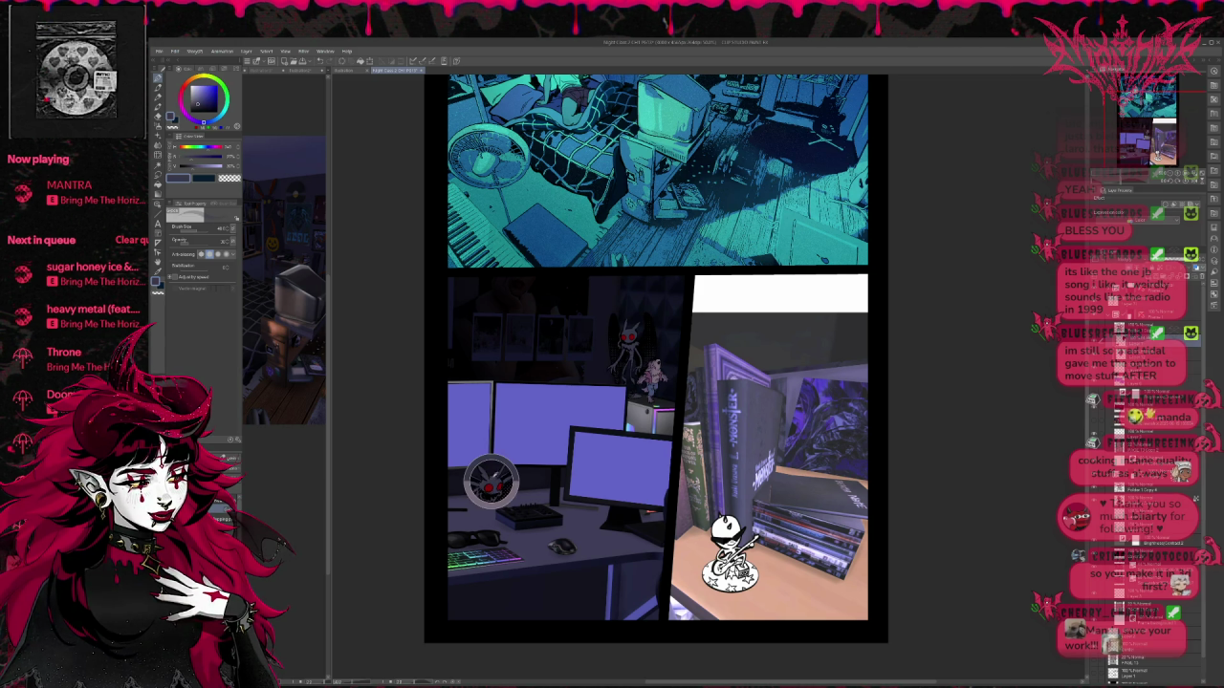
click(222, 449)
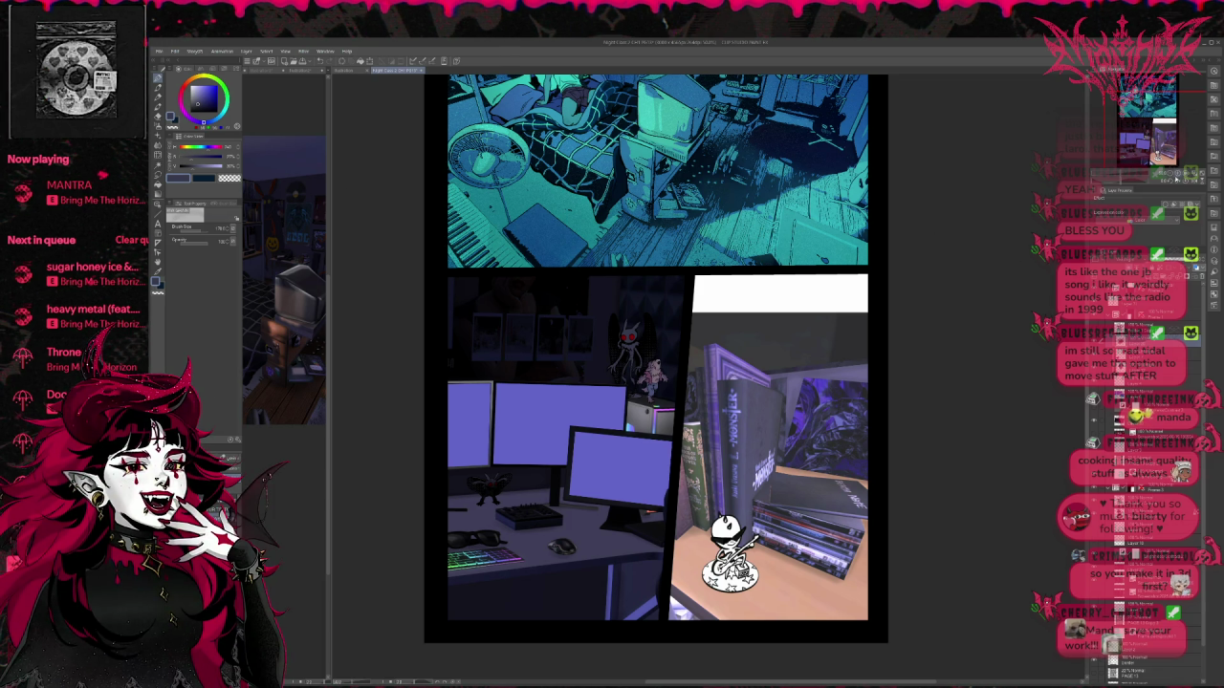
scroll(581, 363, up, 1)
Step: Paint the desk figurine with a small brush in sampled monitor purple, undoing stray marks
drag(581, 364, 592, 352)
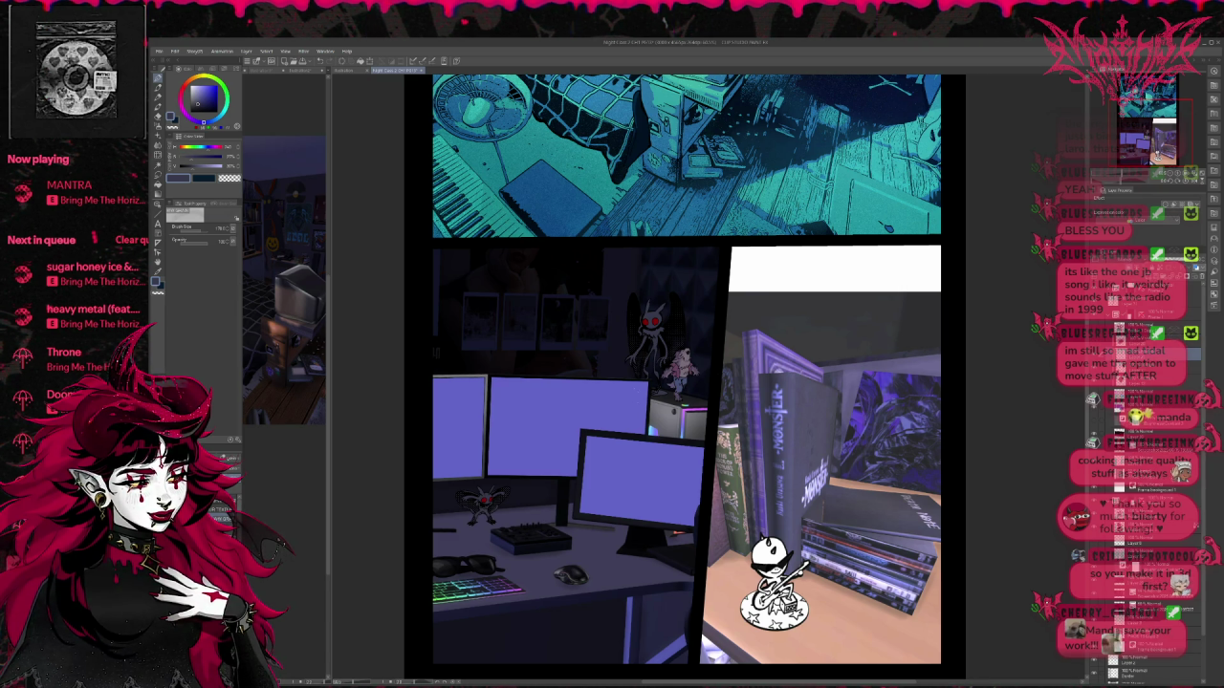
click(158, 127)
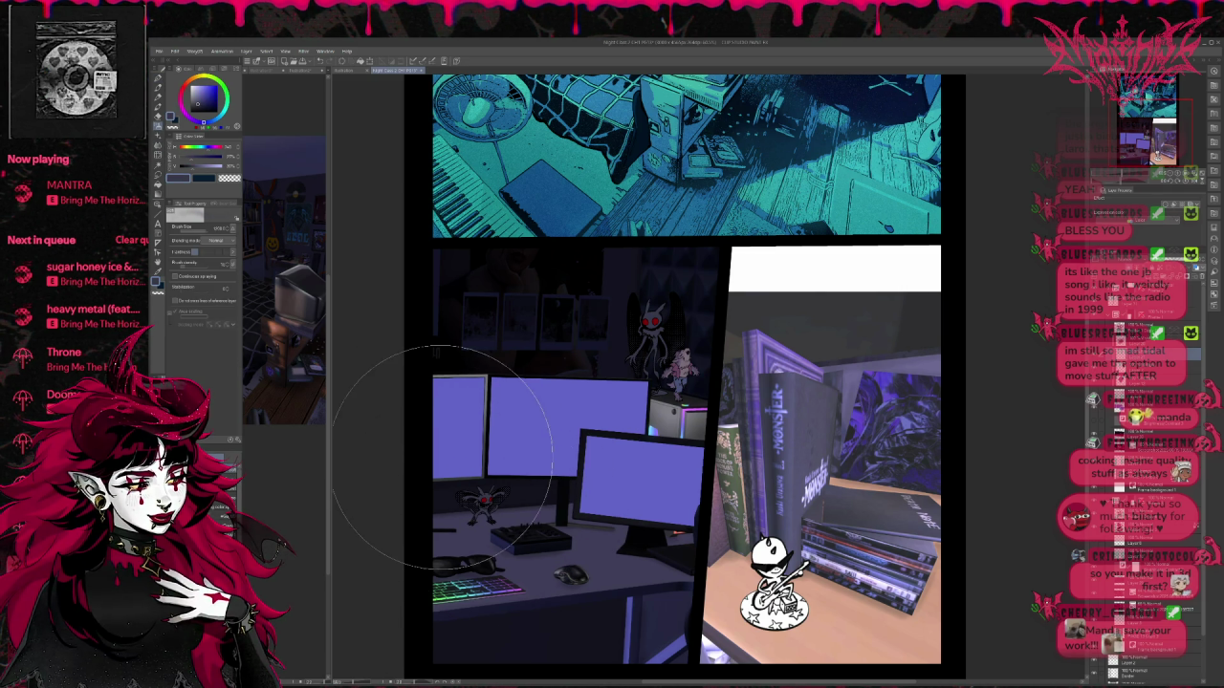
drag(483, 487, 478, 507)
alt+click(487, 482)
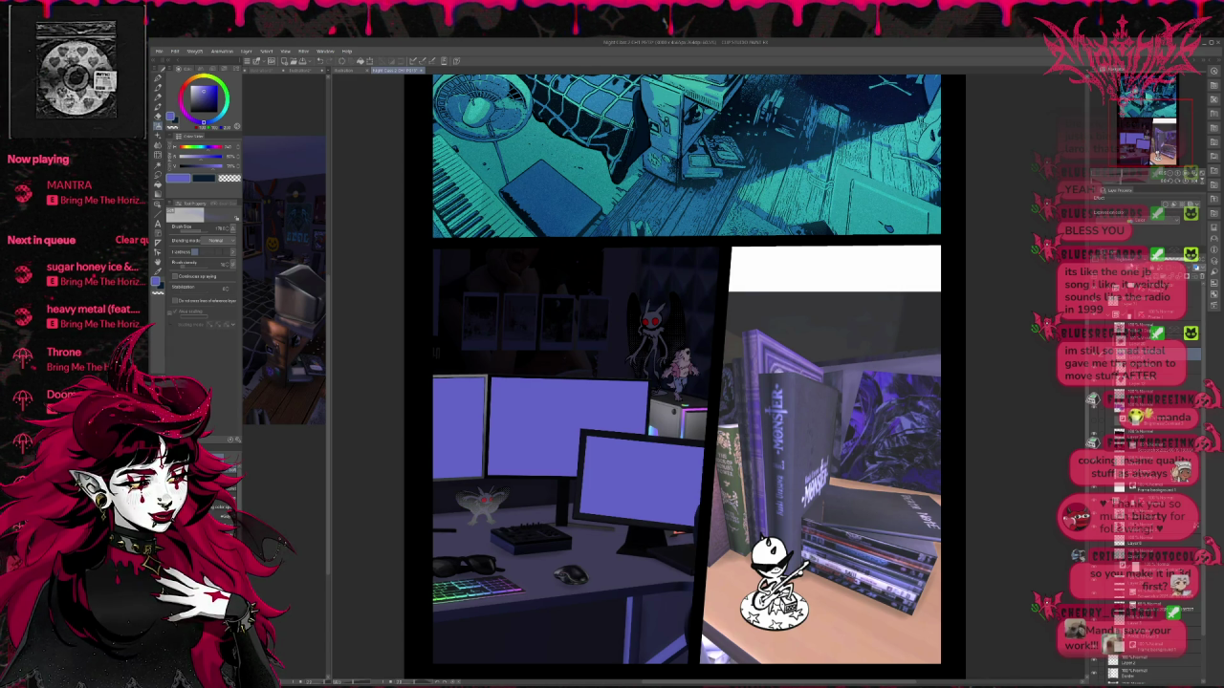
key(ctrl+z)
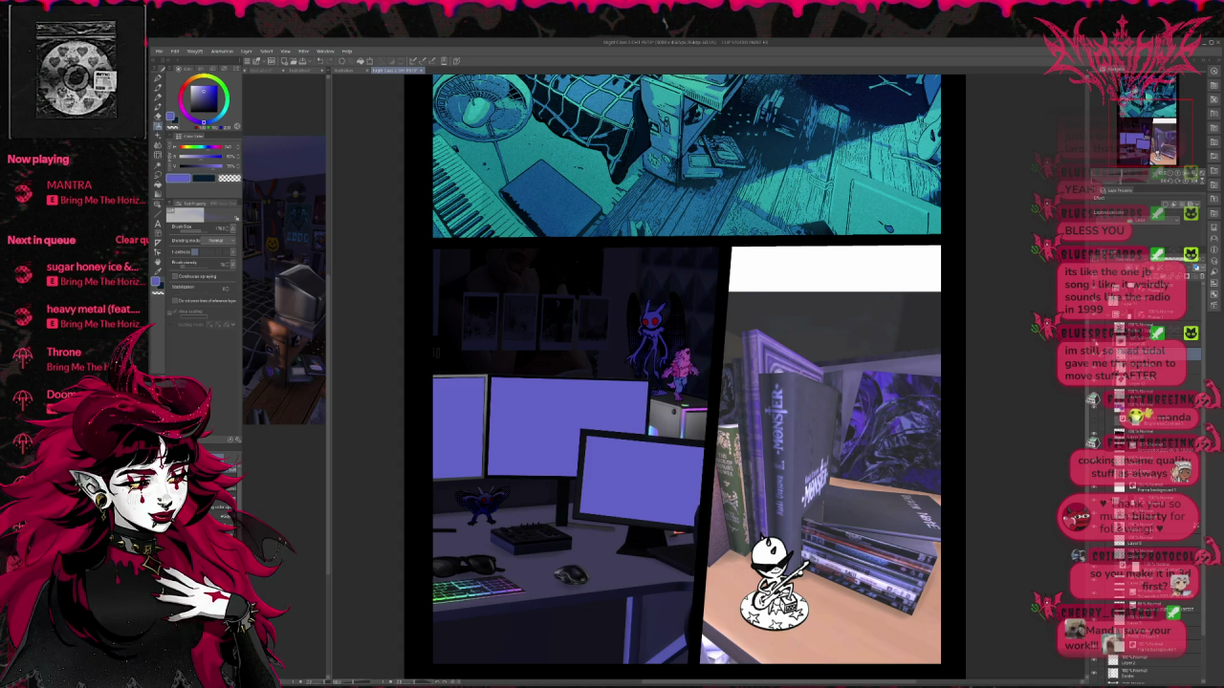
click(454, 578)
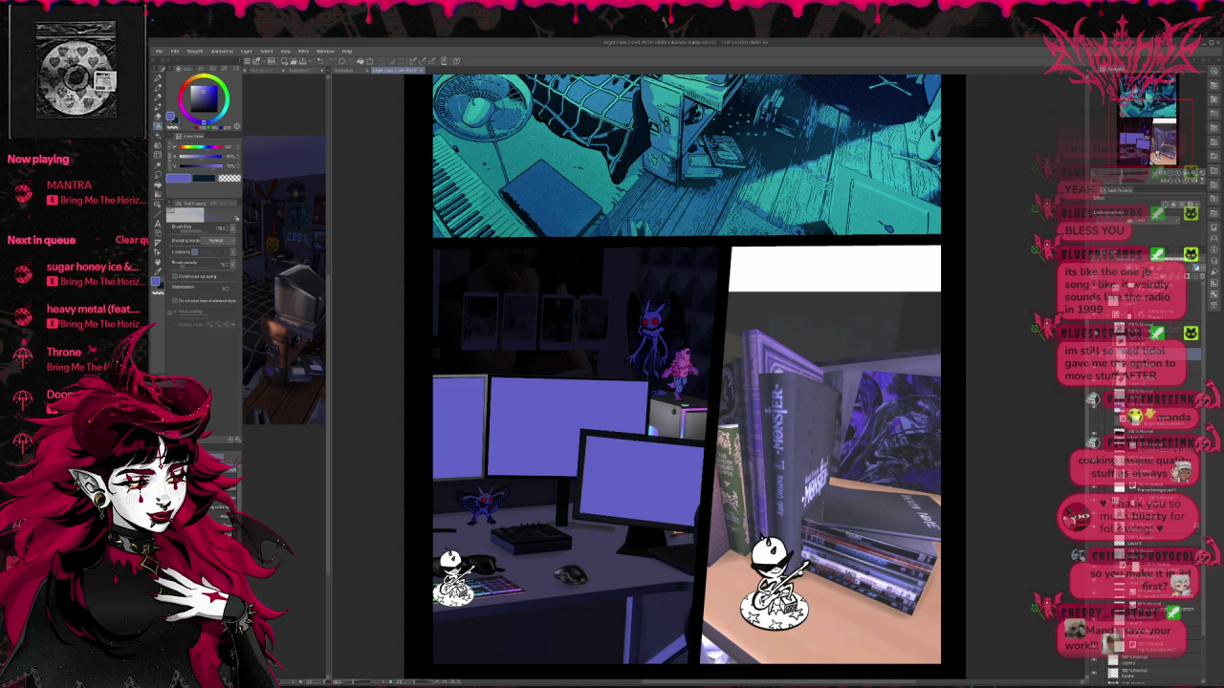
key(ctrl+z)
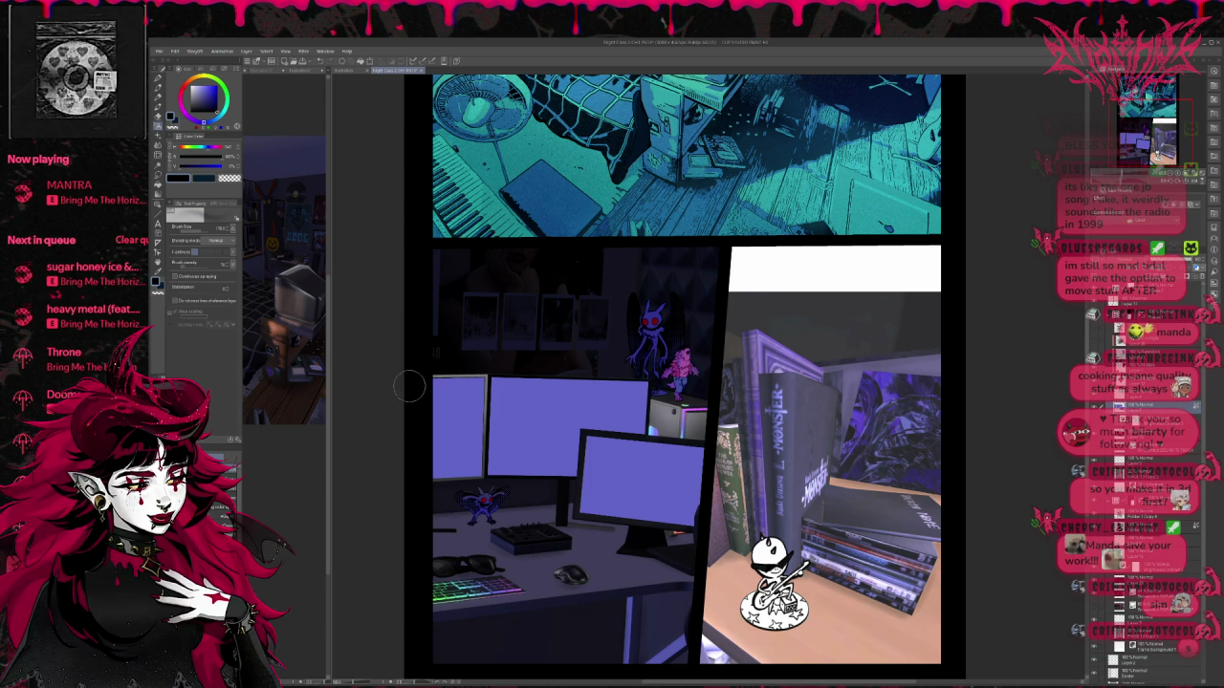
Step: Airbrush dark gradient shading over the monitor screens, then sample the creature's purple-blue
mouse_move(450, 402)
mouse_down()
mouse_move(744, 418)
mouse_move(470, 424)
mouse_up()
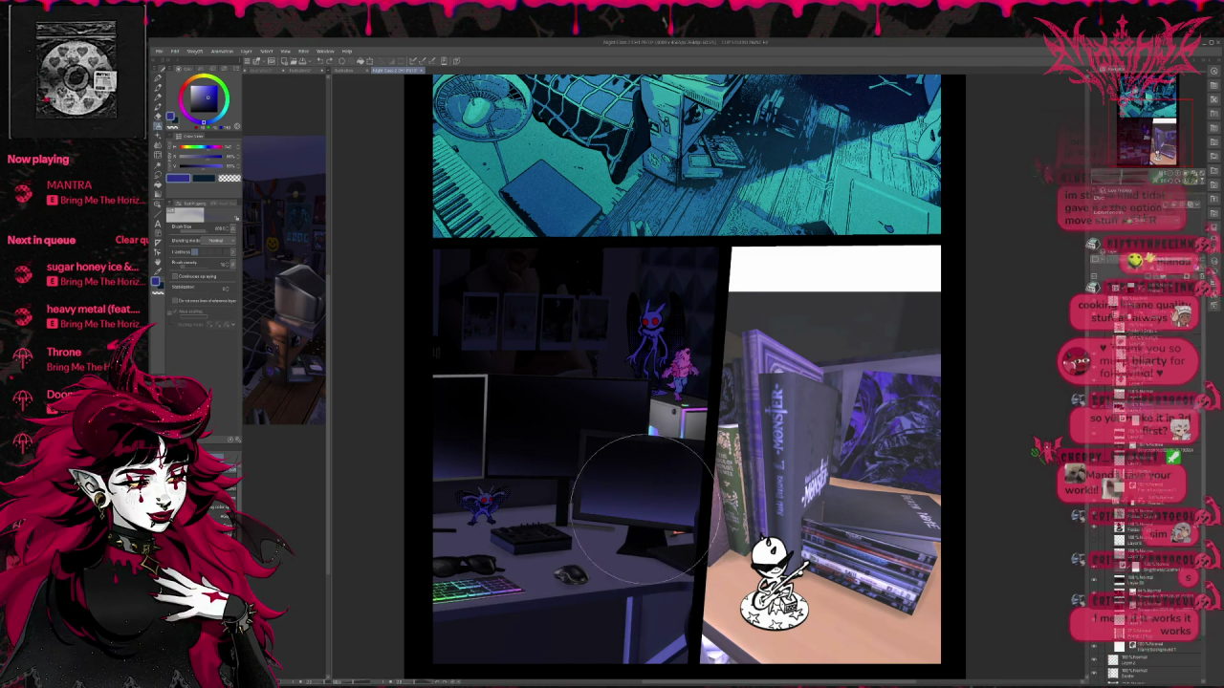
key(e)
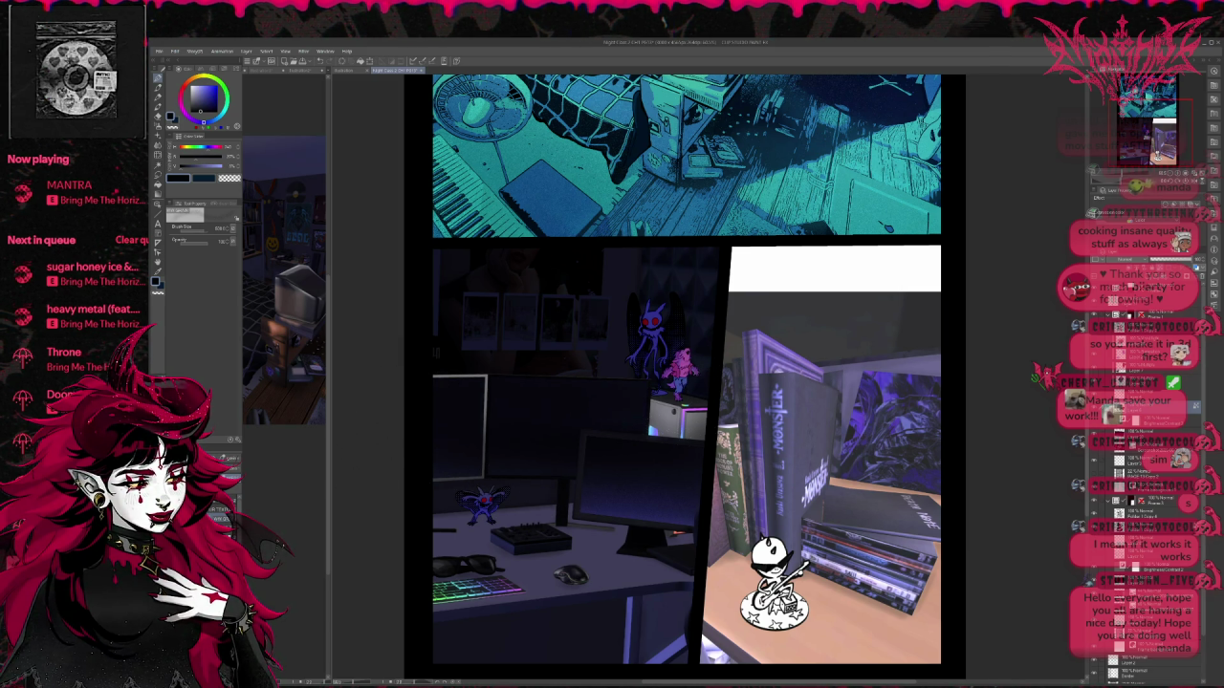
alt+click(480, 507)
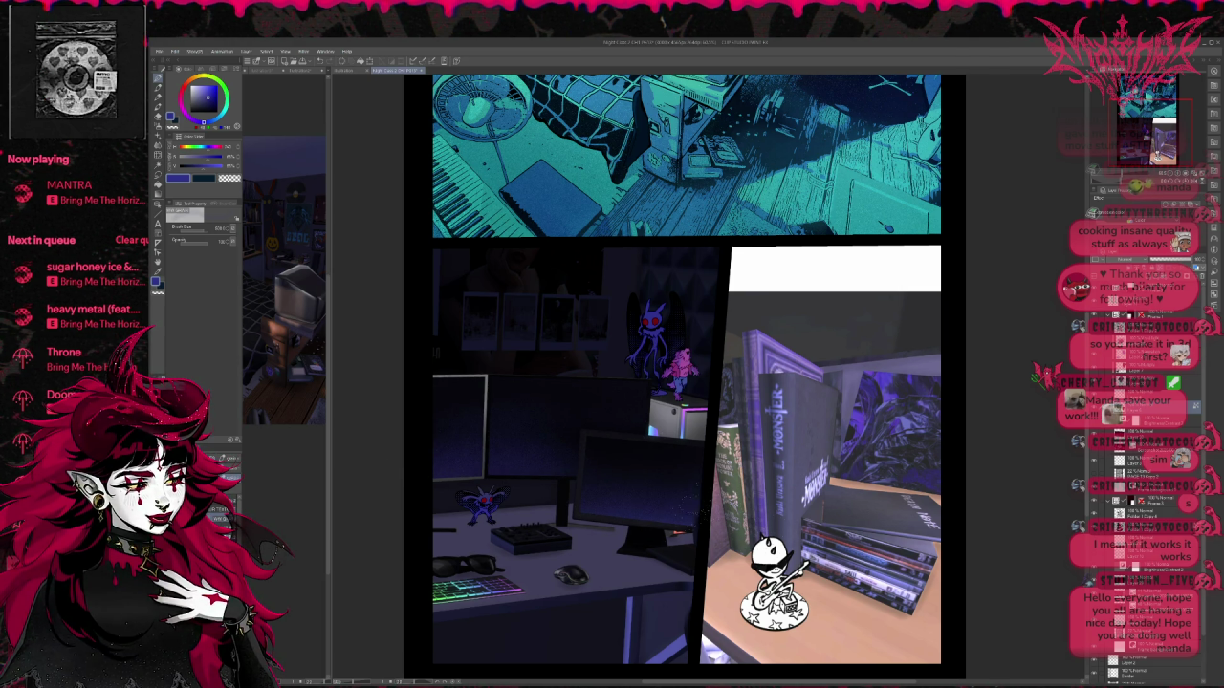
drag(760, 517, 776, 535)
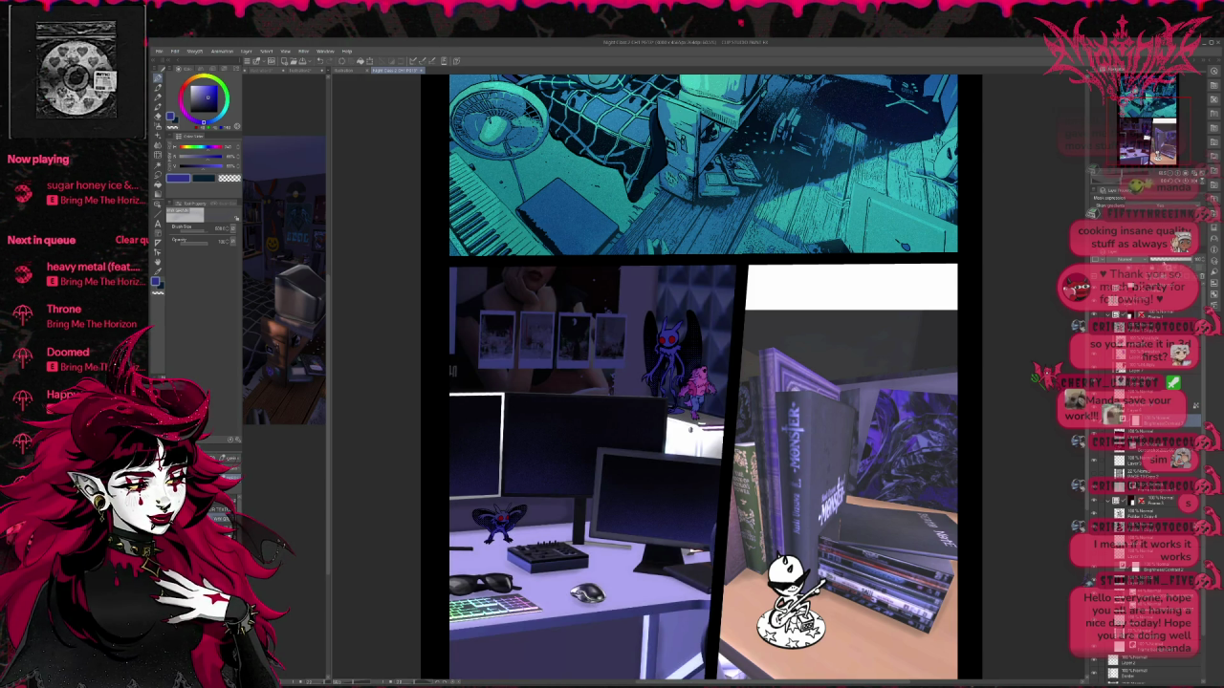
click(1165, 261)
click(1164, 260)
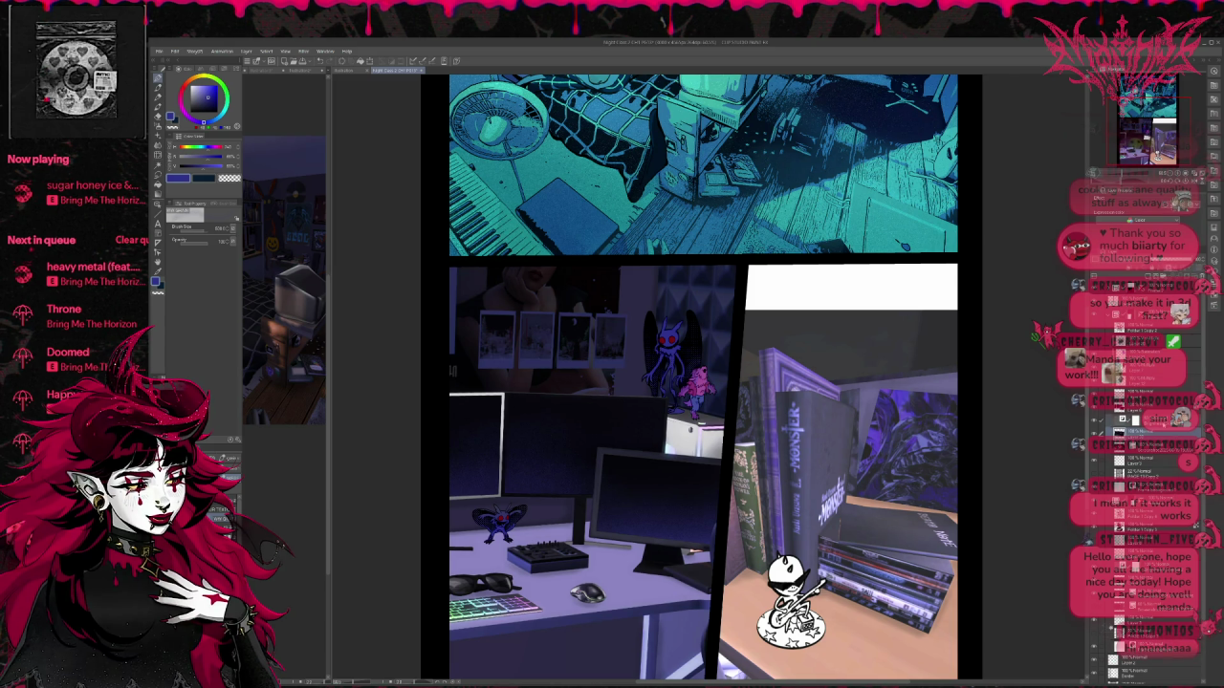
click(1109, 440)
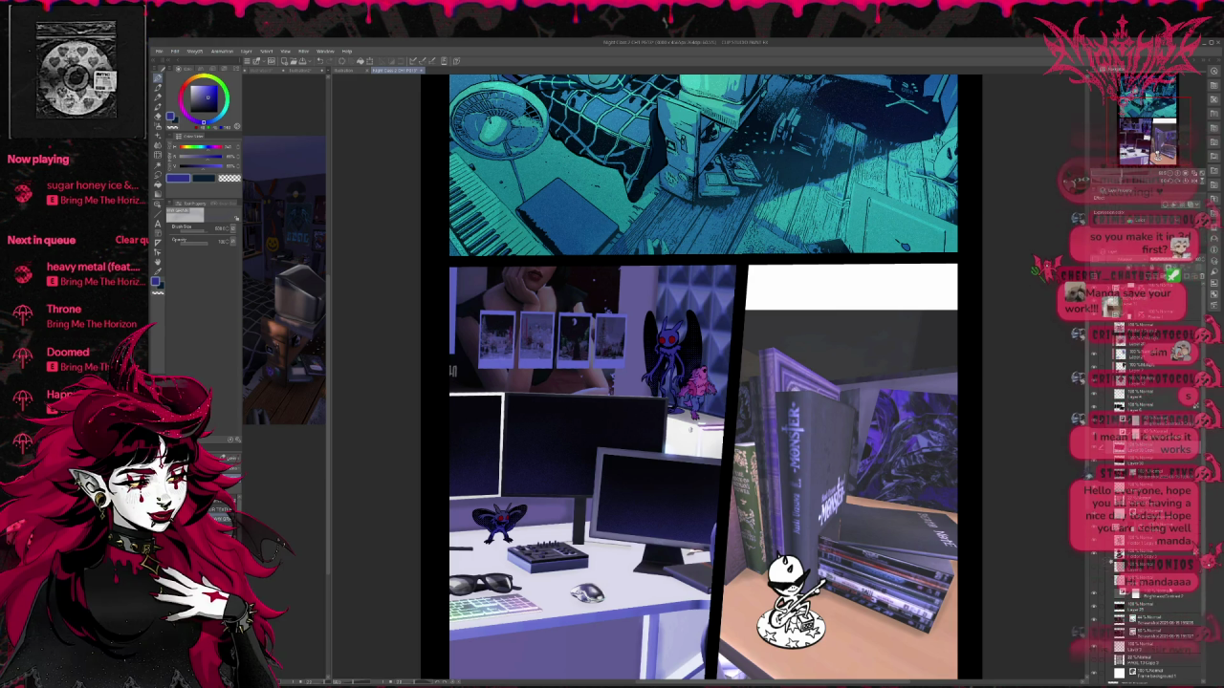
click(1109, 441)
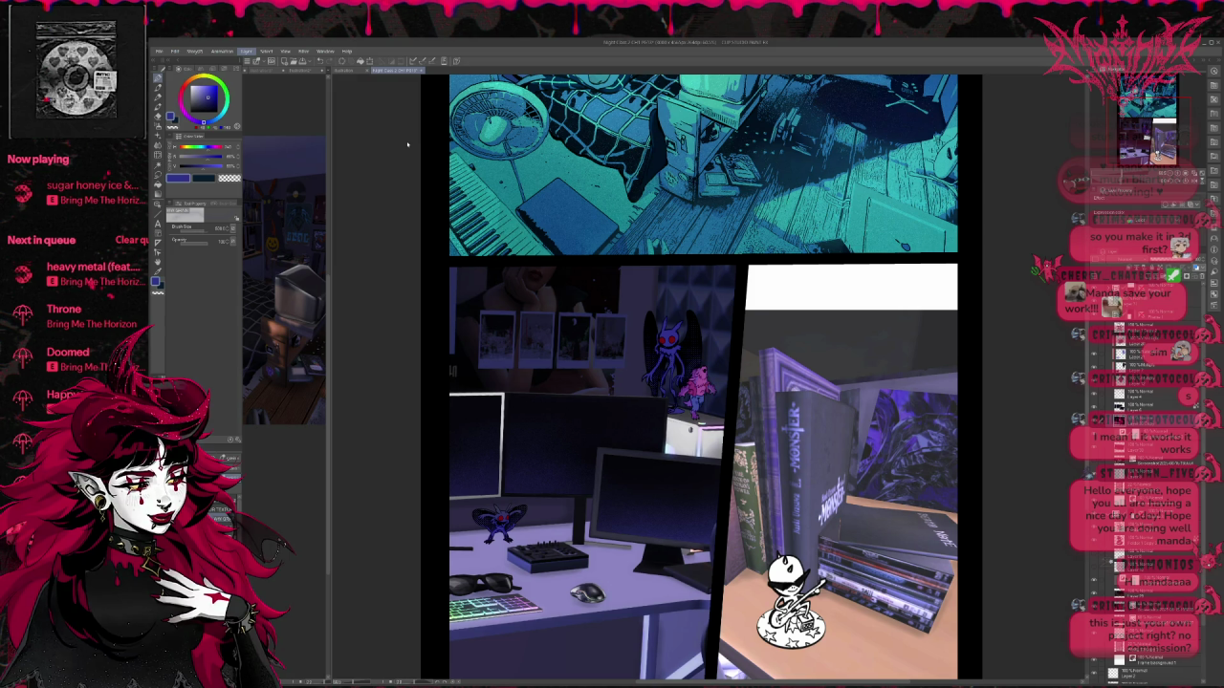
key(ctrl+m)
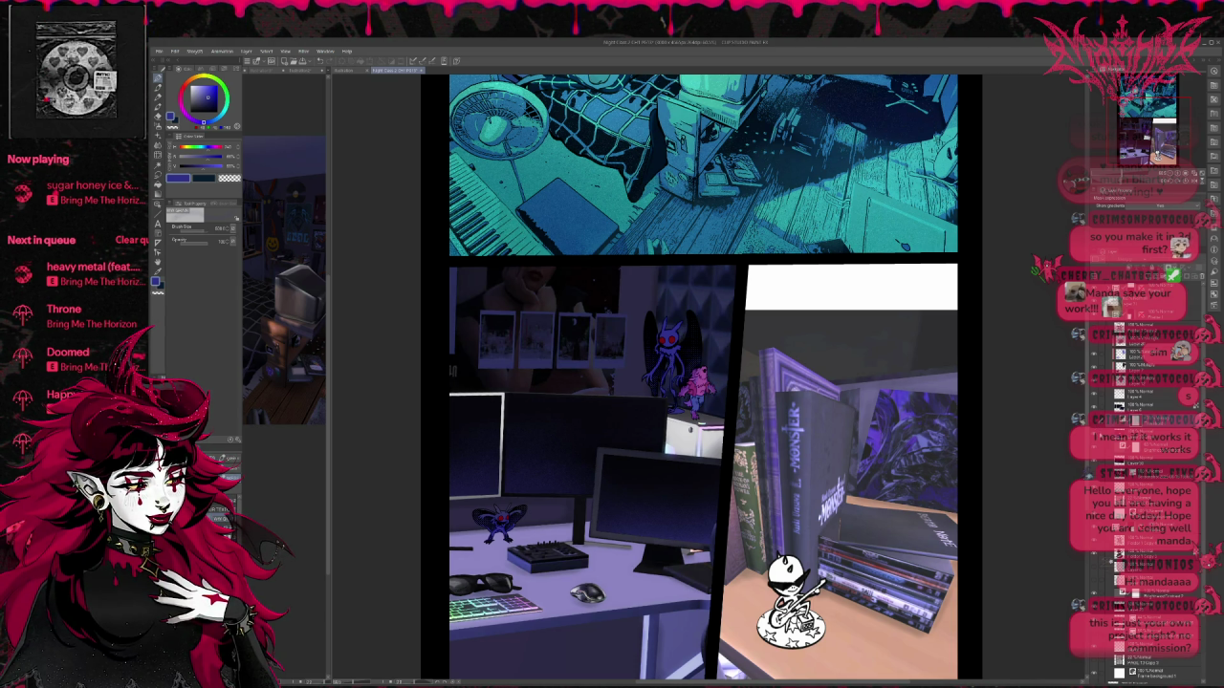
click(1147, 447)
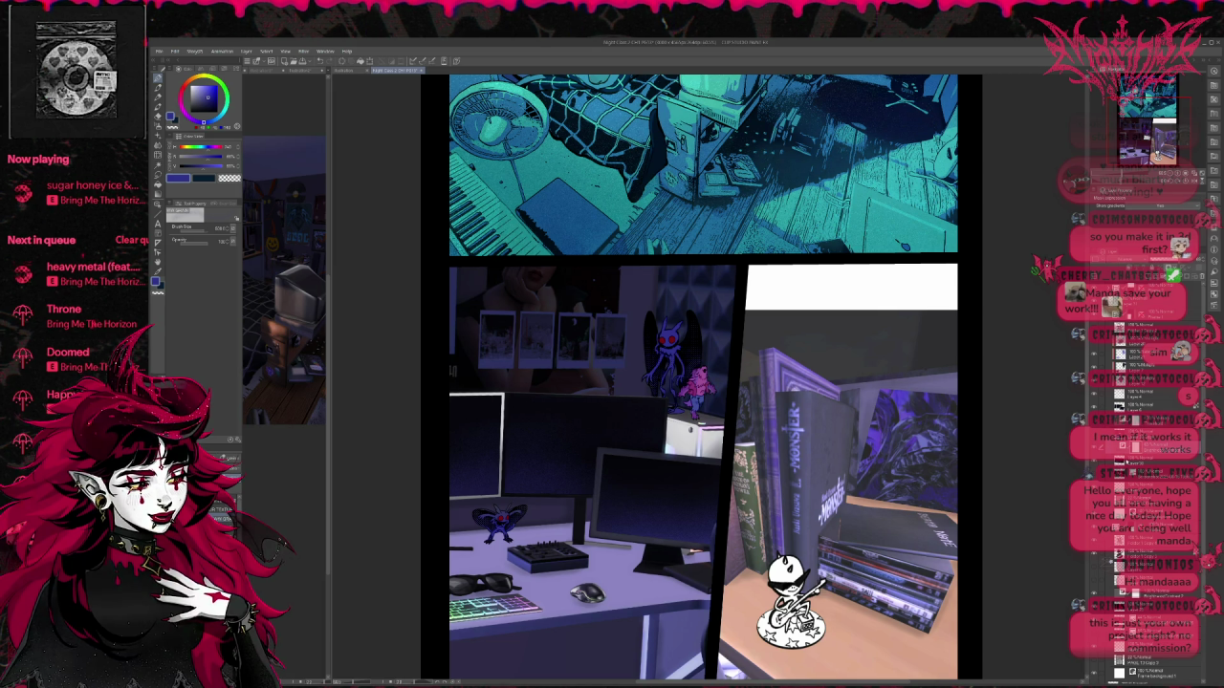